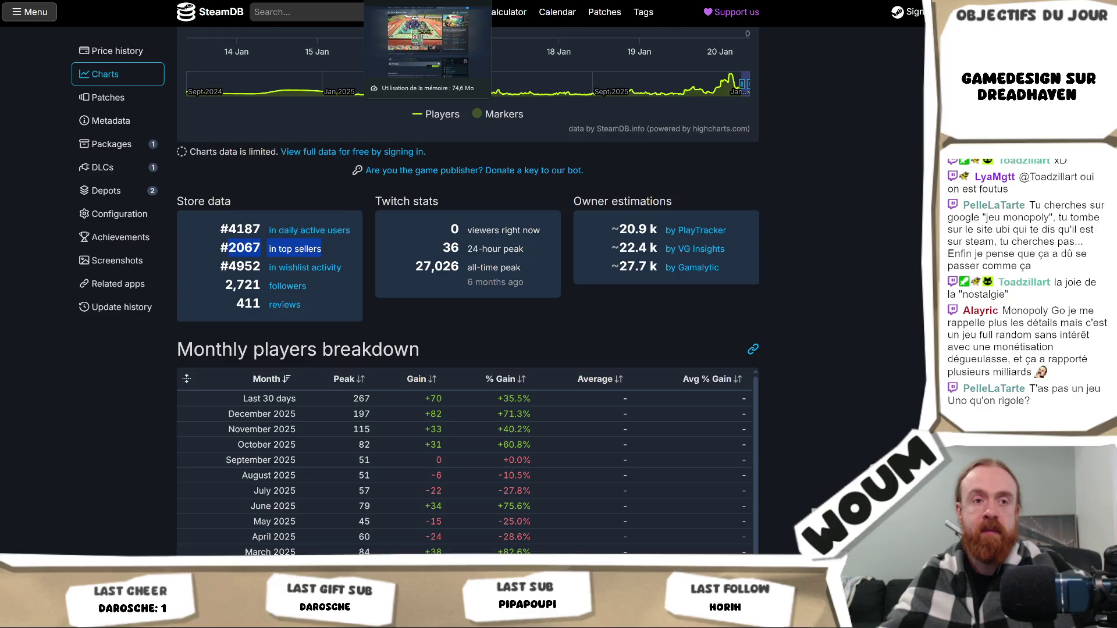
# Search the Steam store for 'uno', open the UNO page and pause its trailer at 0:19.
pyautogui.click(428, 1)
pyautogui.scroll(2, 827, 70)
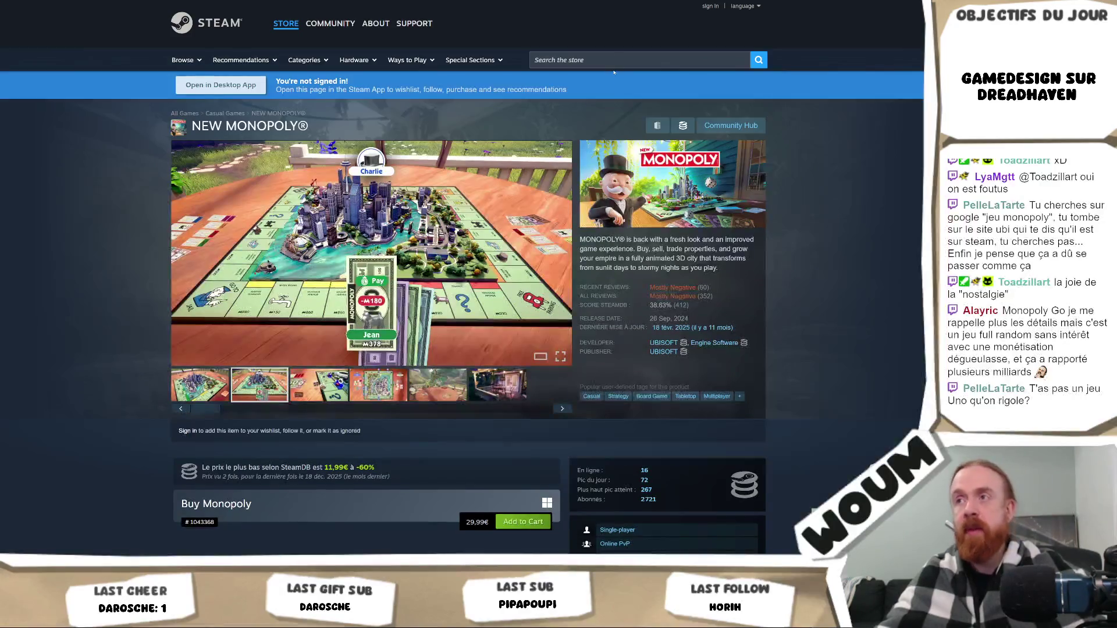
pyautogui.click(611, 60)
pyautogui.write('uno')
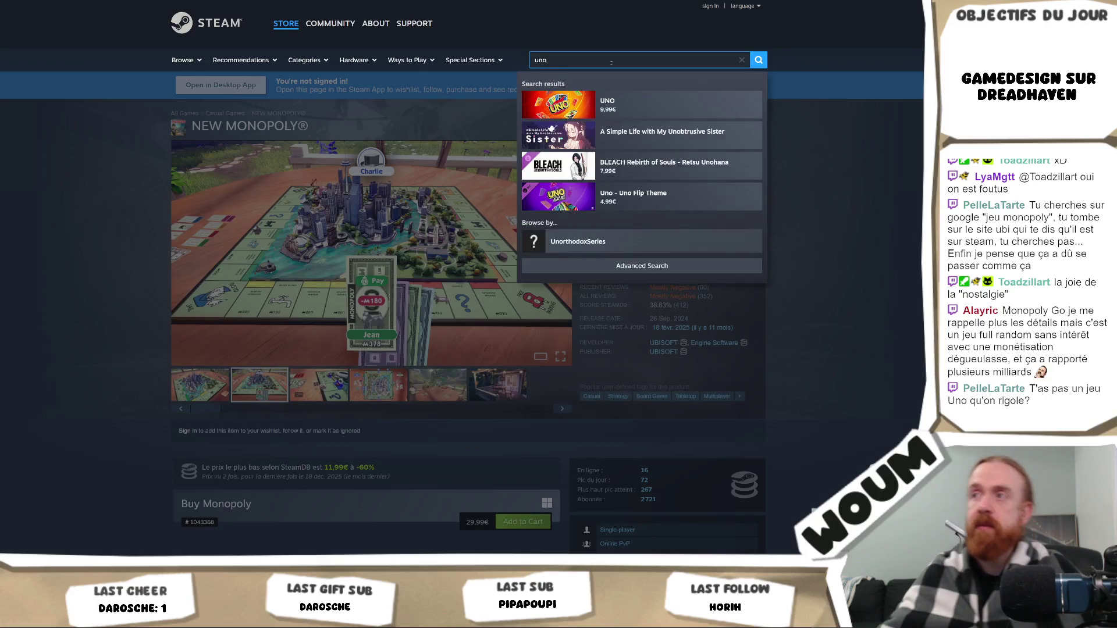
pyautogui.press('Down')
pyautogui.press('Return')
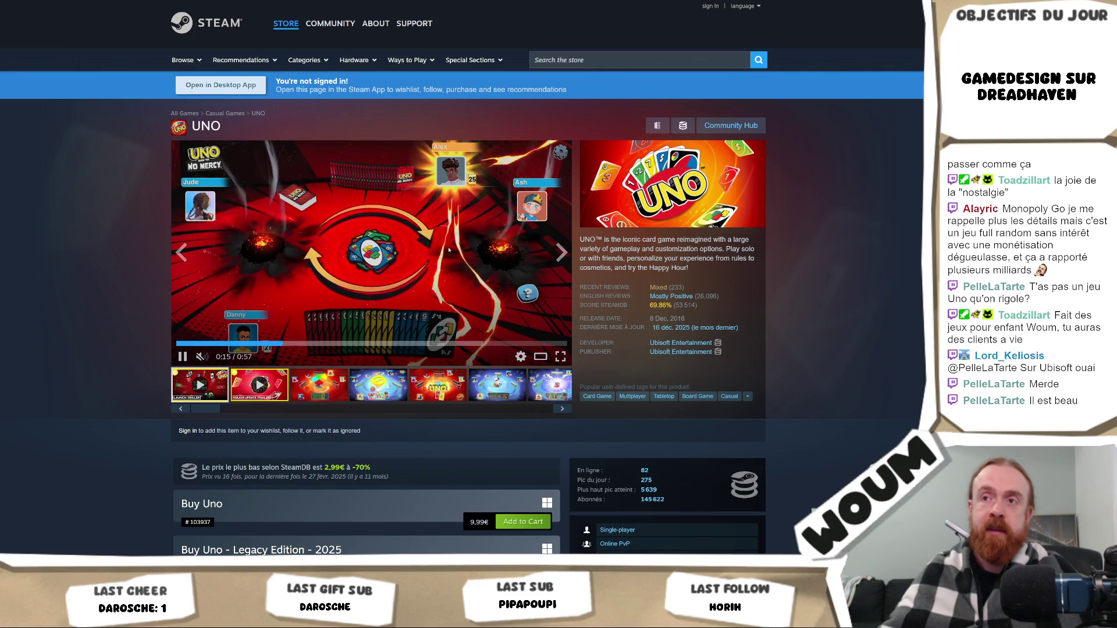
pyautogui.click(373, 270)
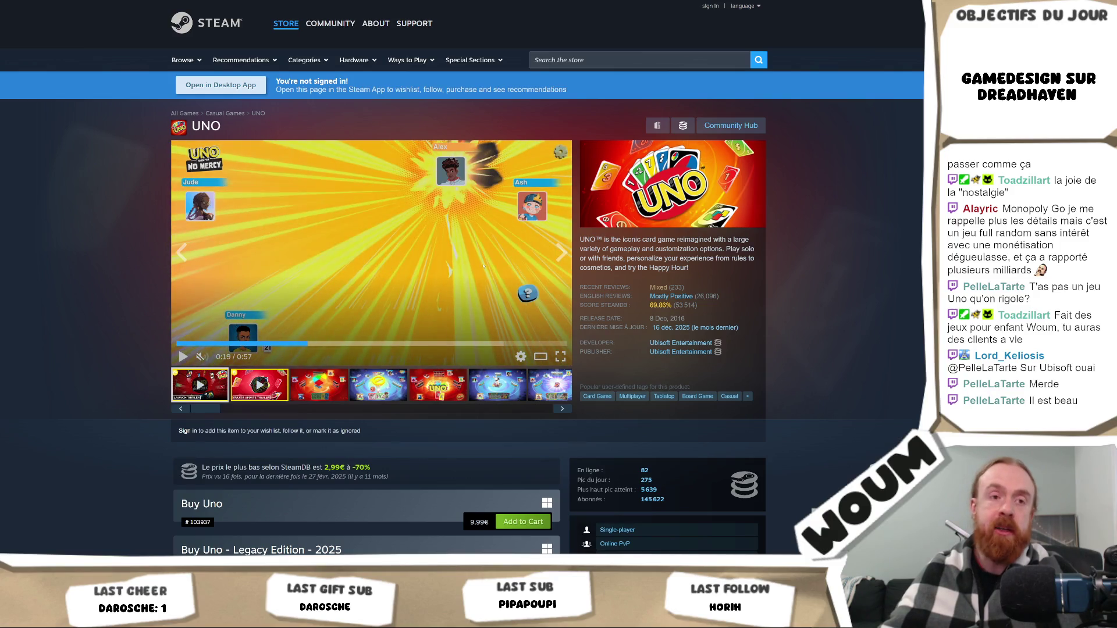
pyautogui.scroll(-3, 373, 270)
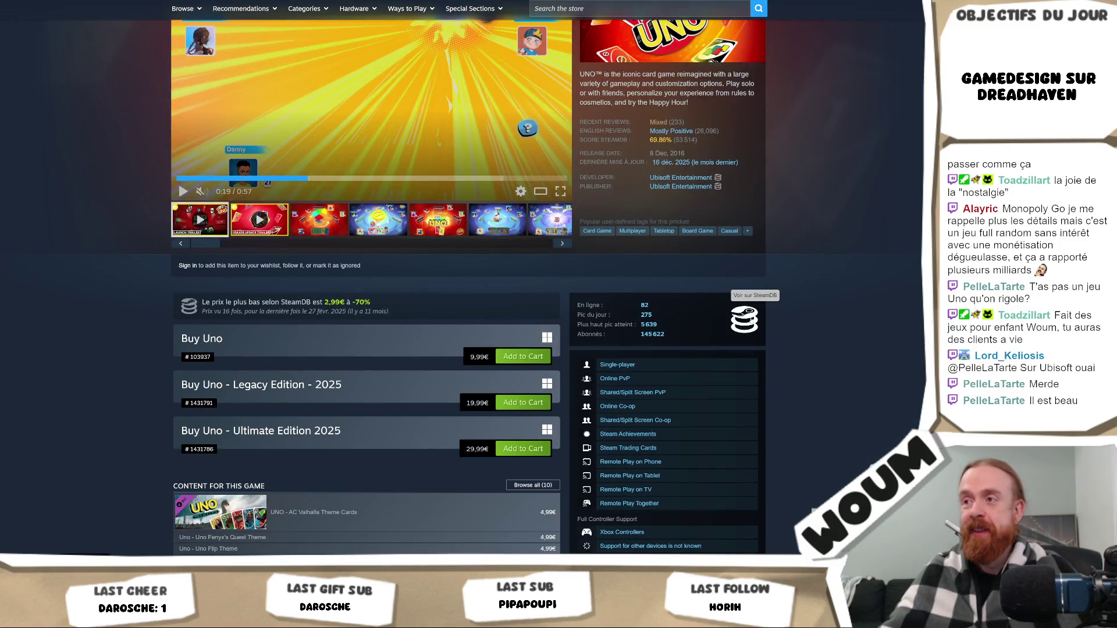
pyautogui.click(746, 318)
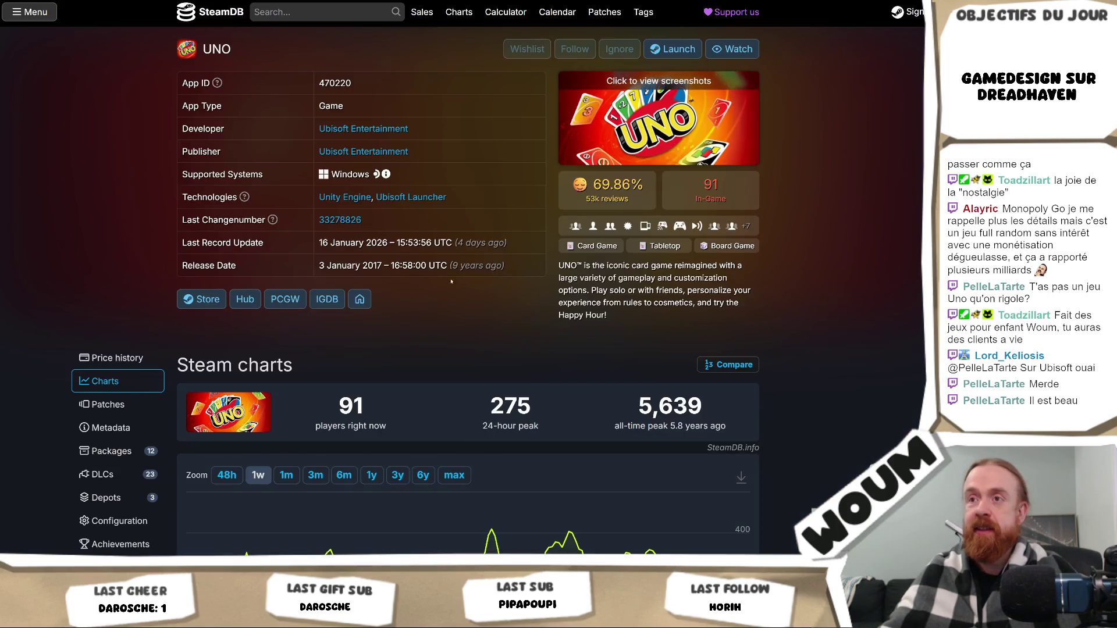
pyautogui.scroll(-3, 437, 301)
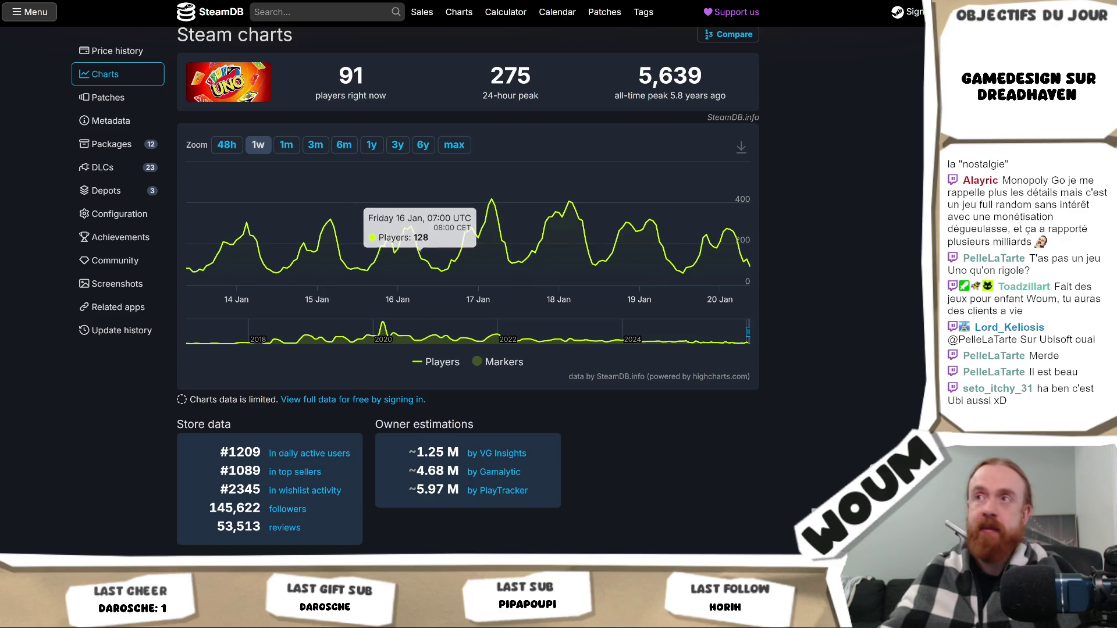
pyautogui.hotkey('alt', 'Left')
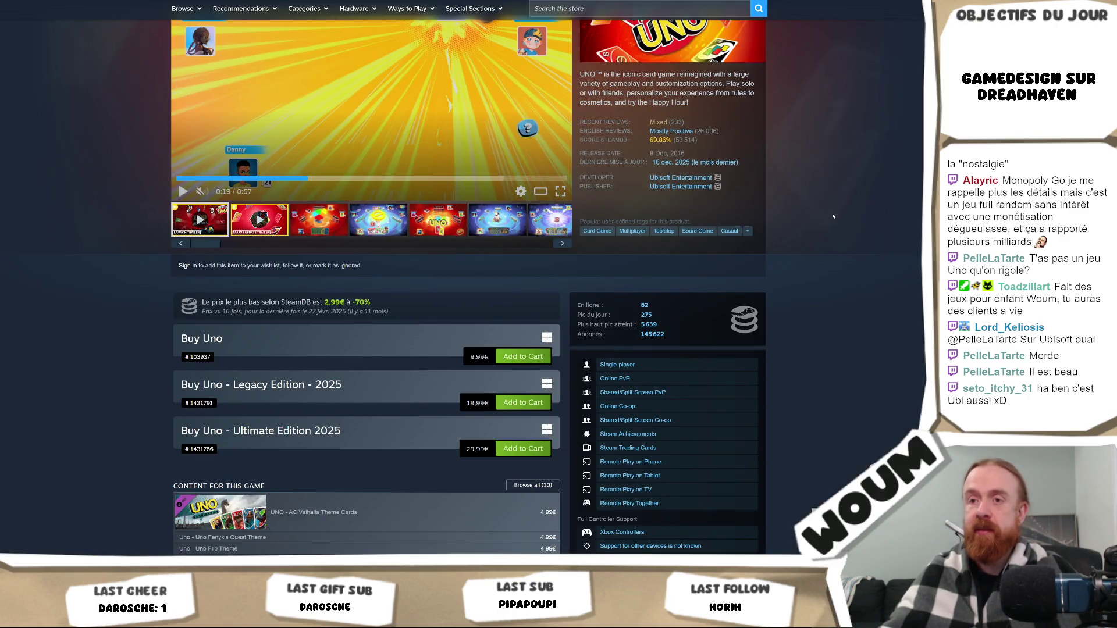
pyautogui.scroll(3, 834, 217)
pyautogui.click(416, 210)
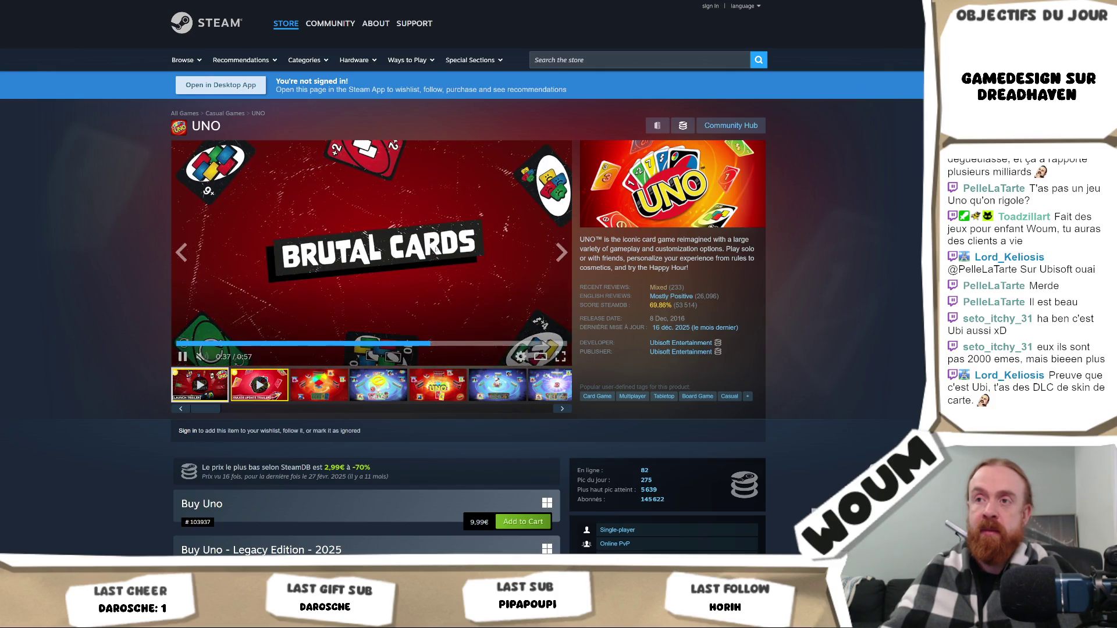
# Pause the UNO trailer at 0:39, then browse the editions and DLC list below it.
pyautogui.click(440, 242)
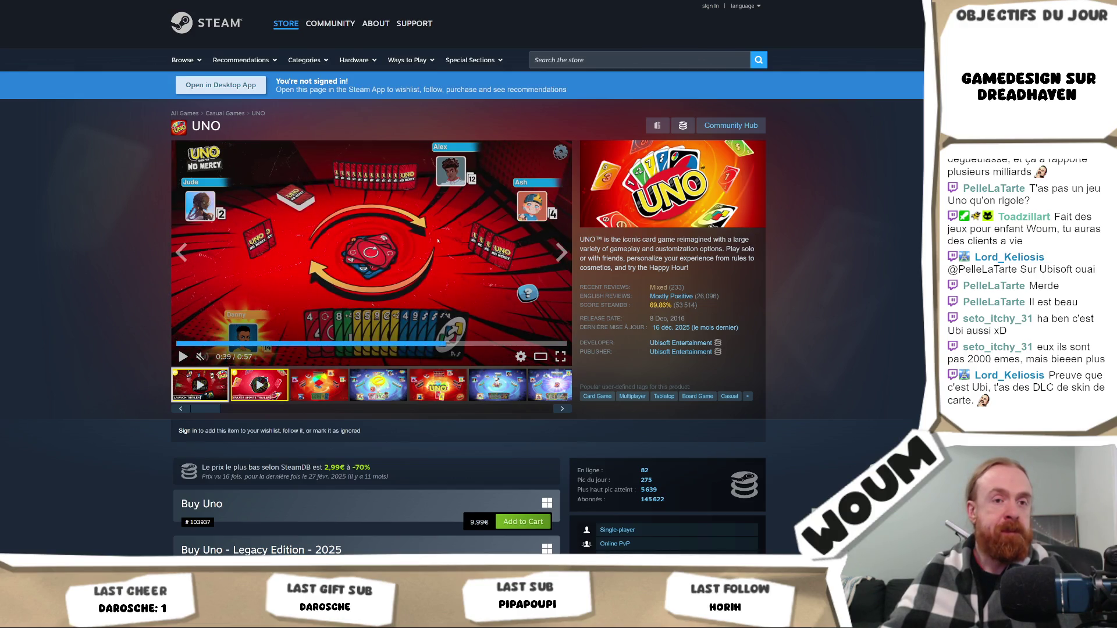
pyautogui.scroll(-5, 439, 241)
pyautogui.scroll(-1, 433, 242)
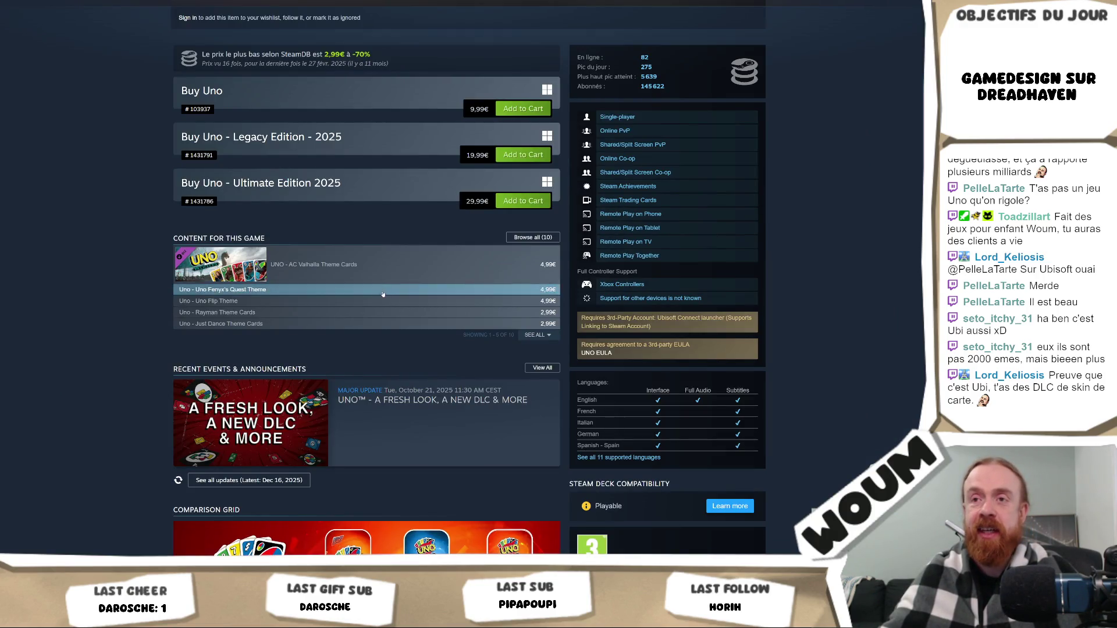
pyautogui.moveTo(380, 305)
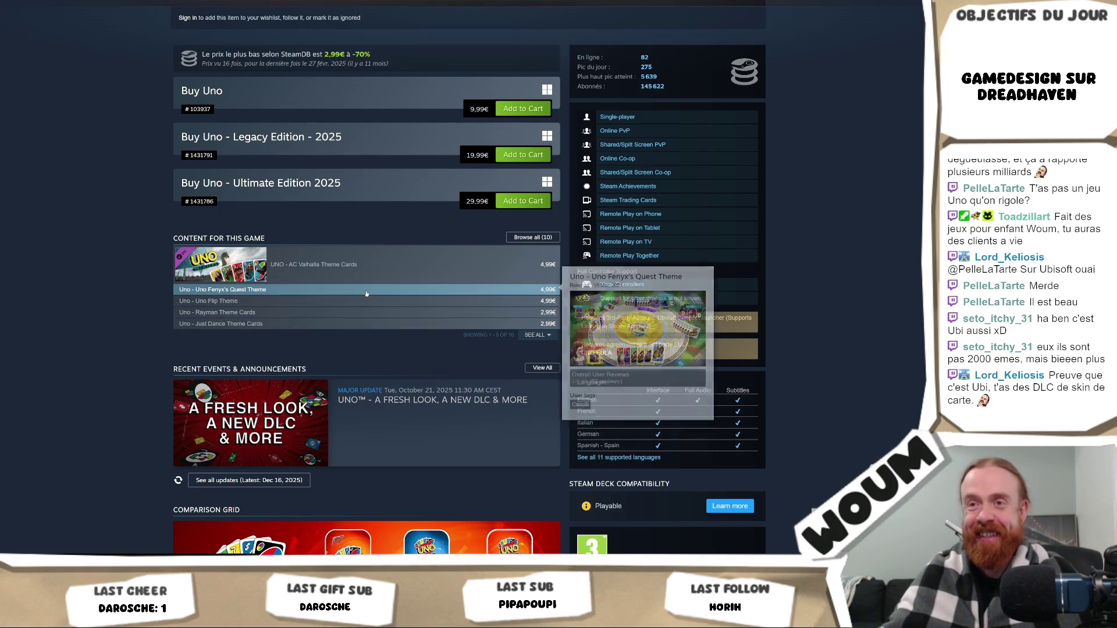
pyautogui.moveTo(375, 261)
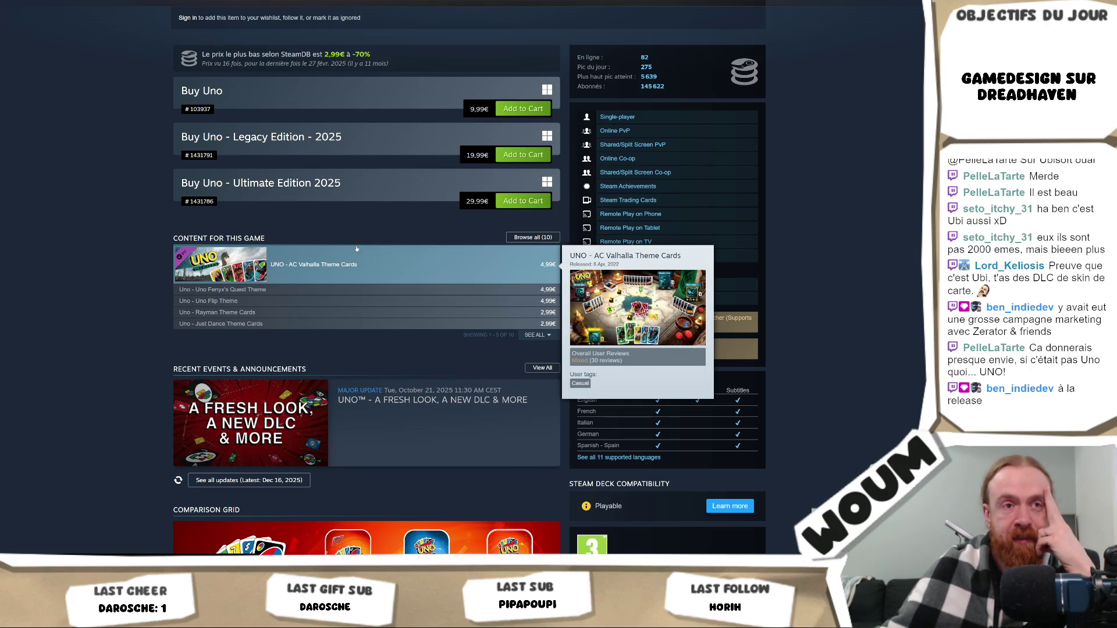
pyautogui.scroll(-8, 85, 302)
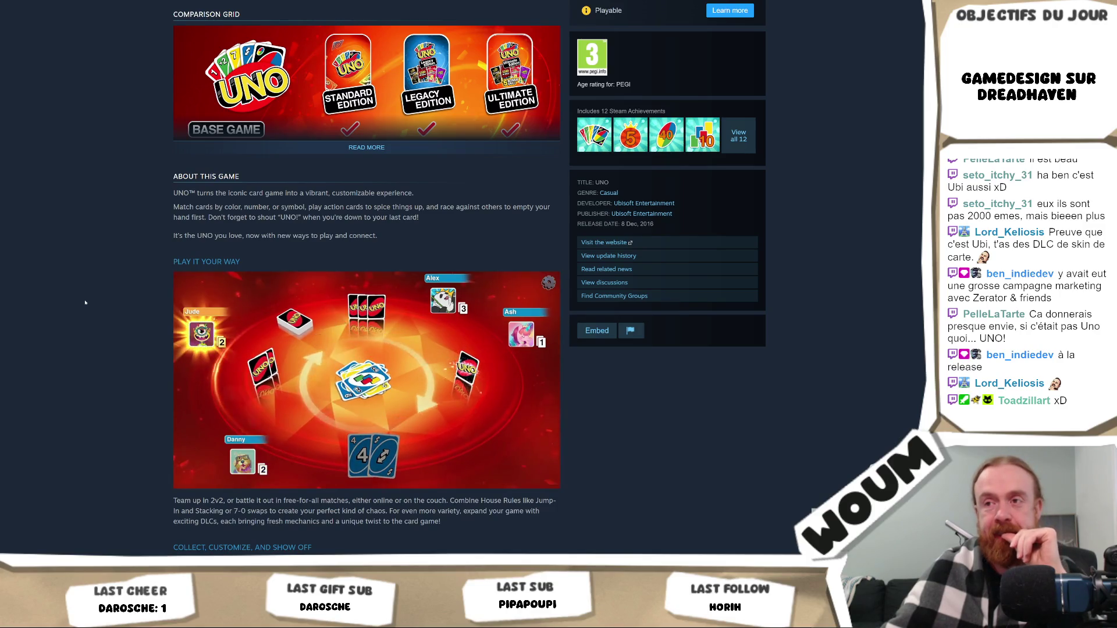
pyautogui.scroll(-1, 85, 302)
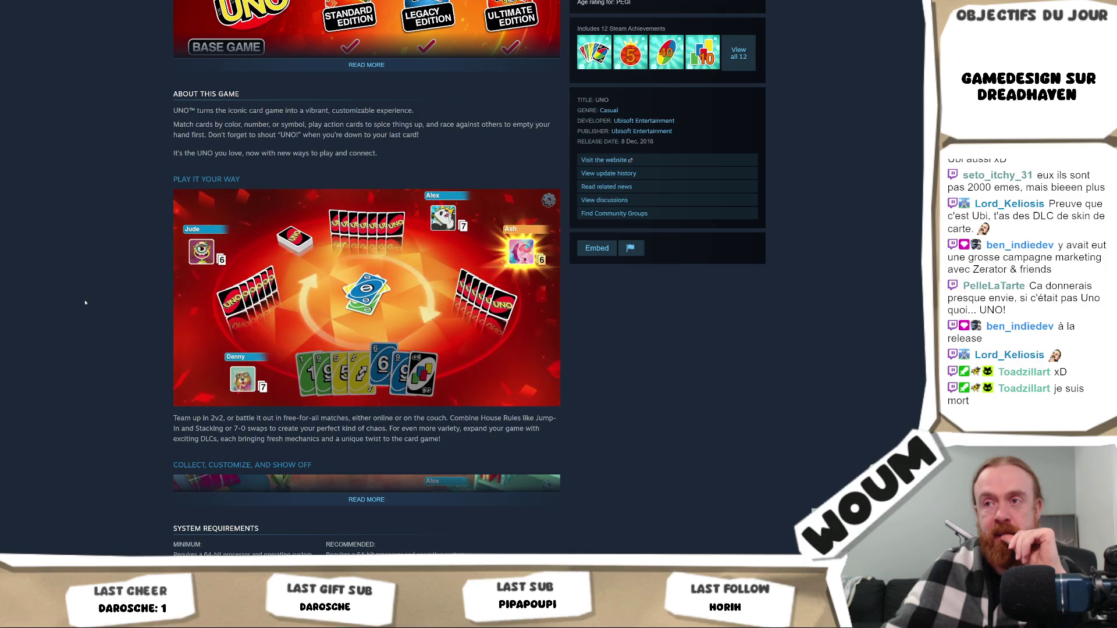
pyautogui.scroll(15, 85, 302)
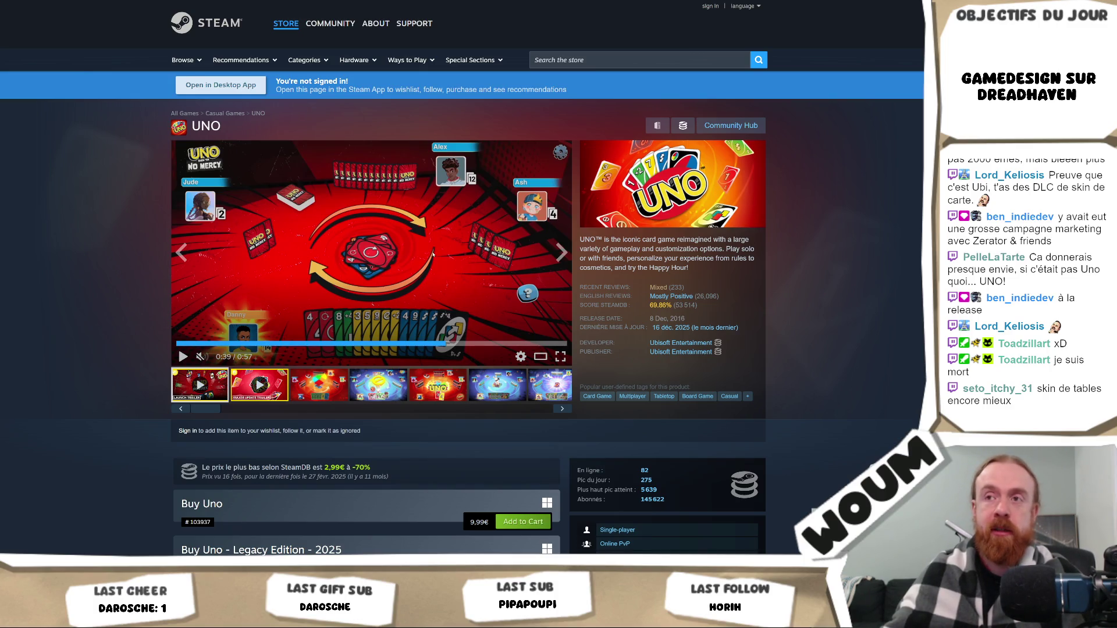
pyautogui.scroll(-10, 432, 253)
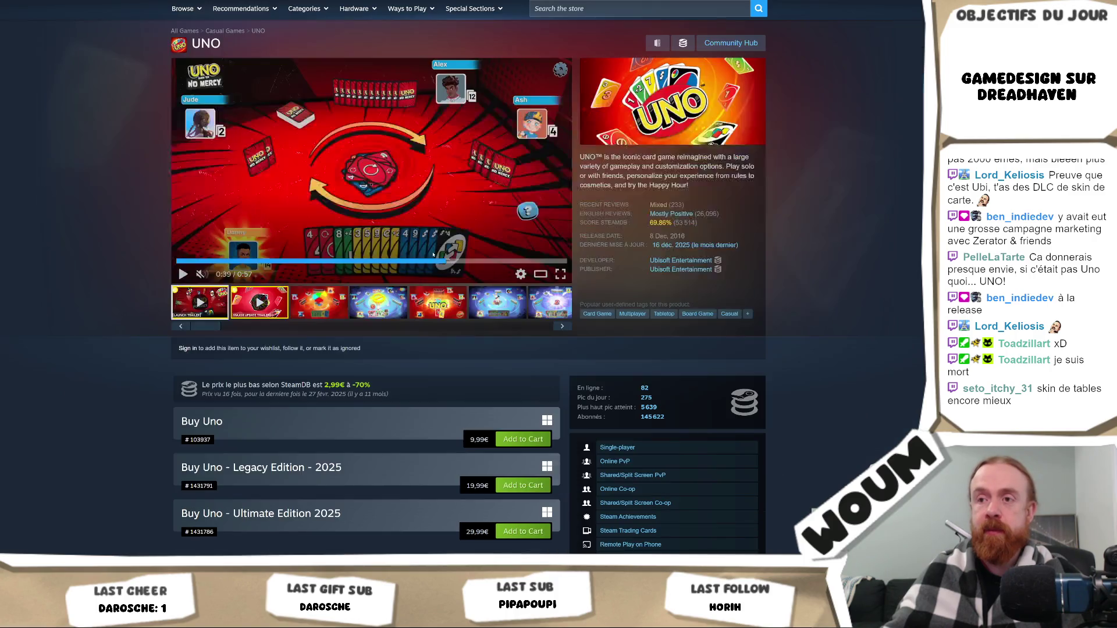
# Scroll to UNO's Mostly Positive customer reviews and expand a long Not Recommended review.
pyautogui.scroll(-15, 432, 241)
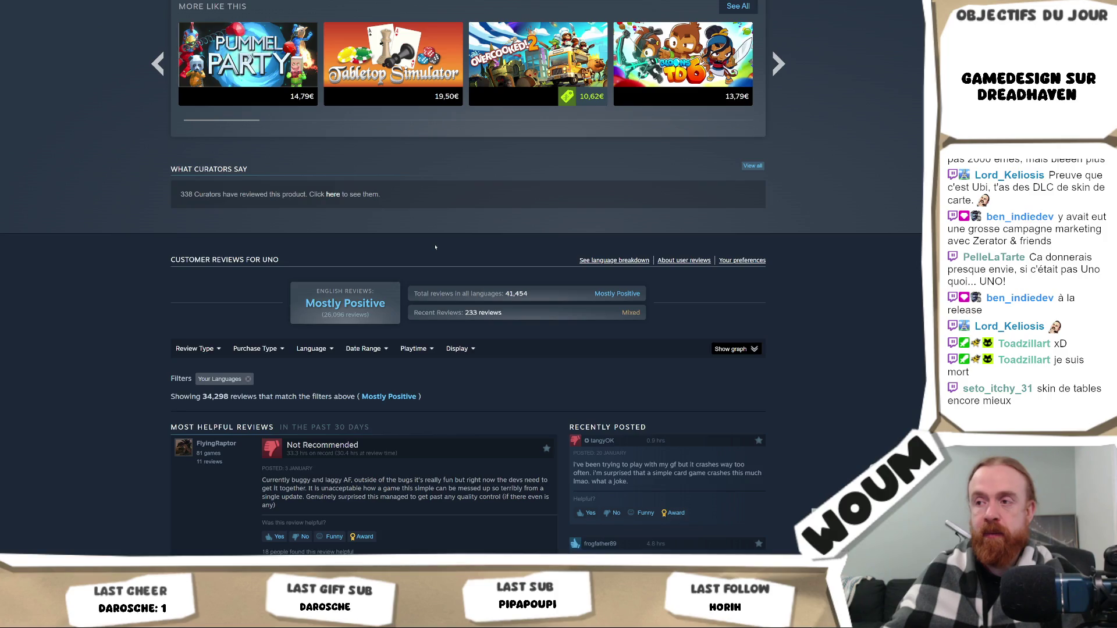
pyautogui.scroll(-3, 435, 247)
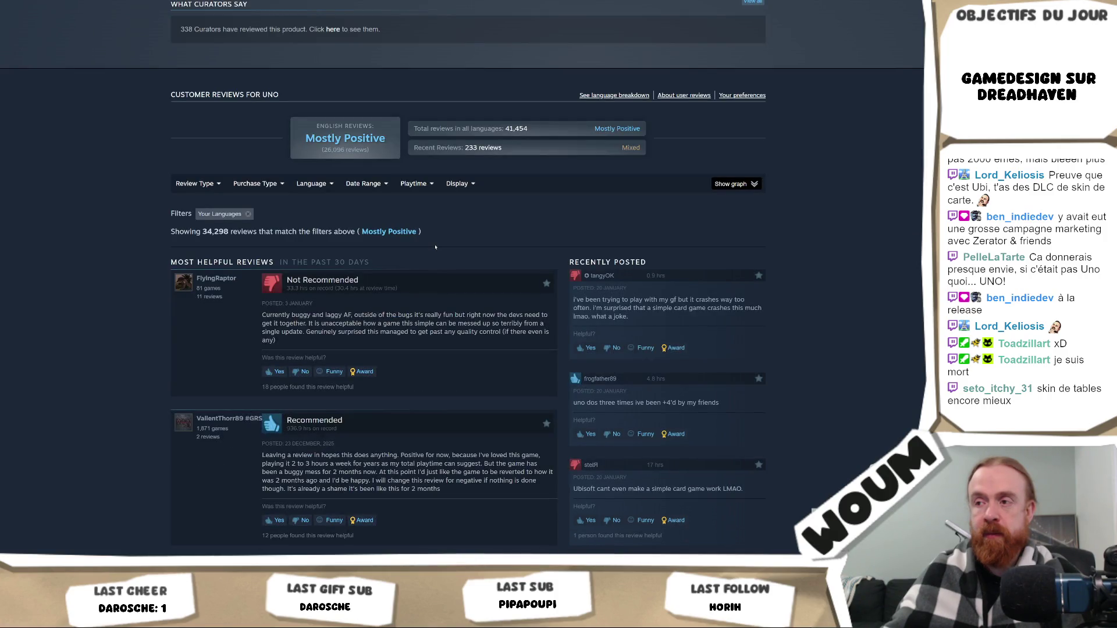
pyautogui.scroll(-2, 435, 247)
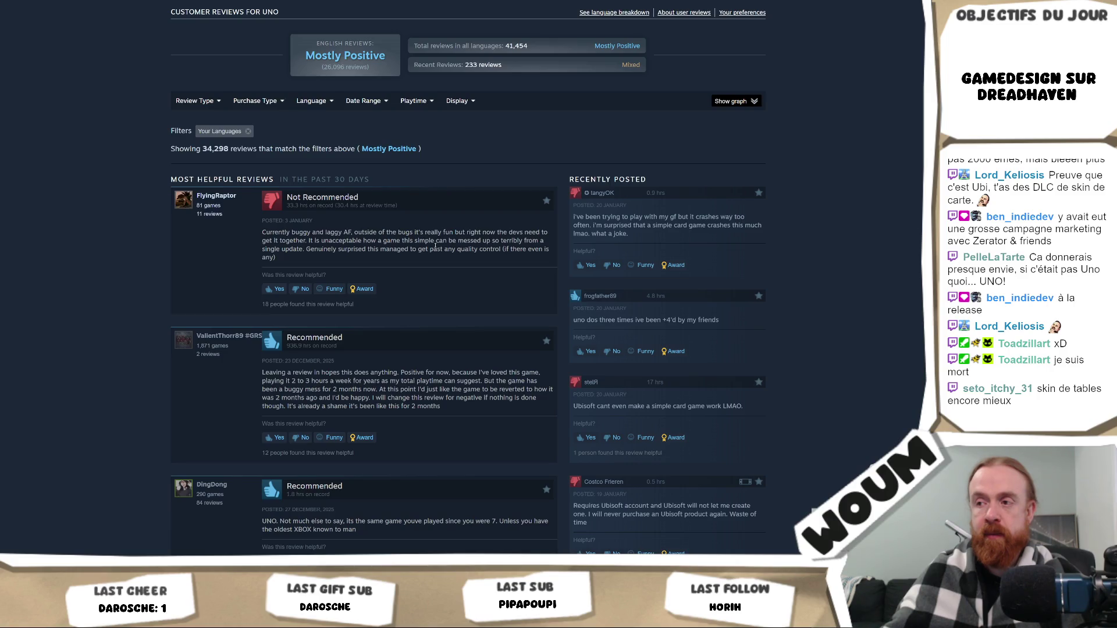
pyautogui.scroll(-4, 435, 246)
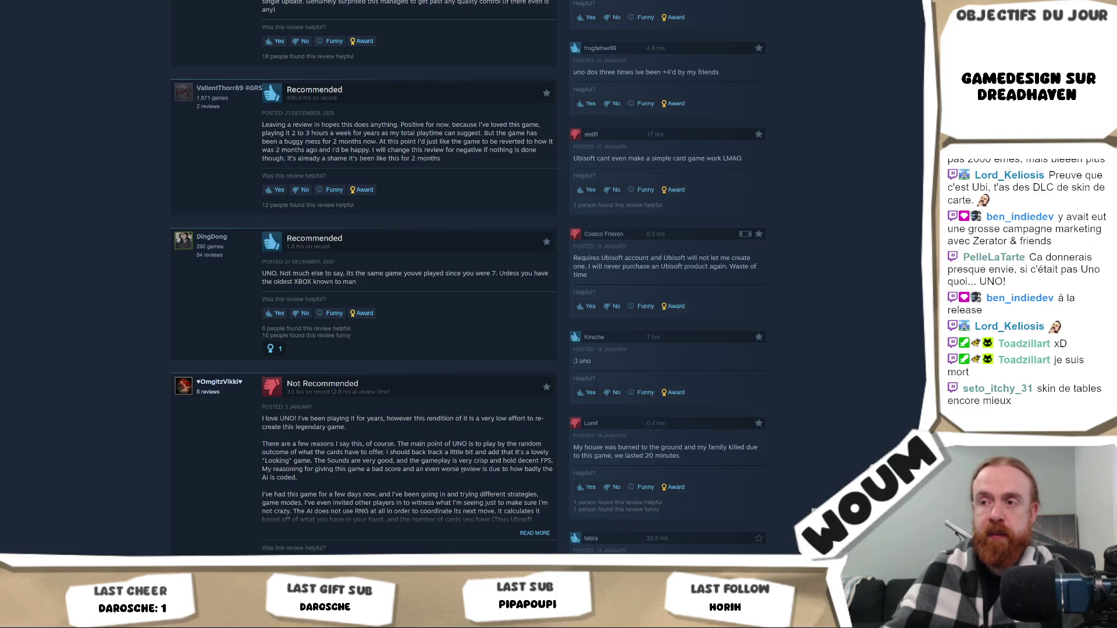
pyautogui.click(531, 534)
pyautogui.scroll(-1, 424, 492)
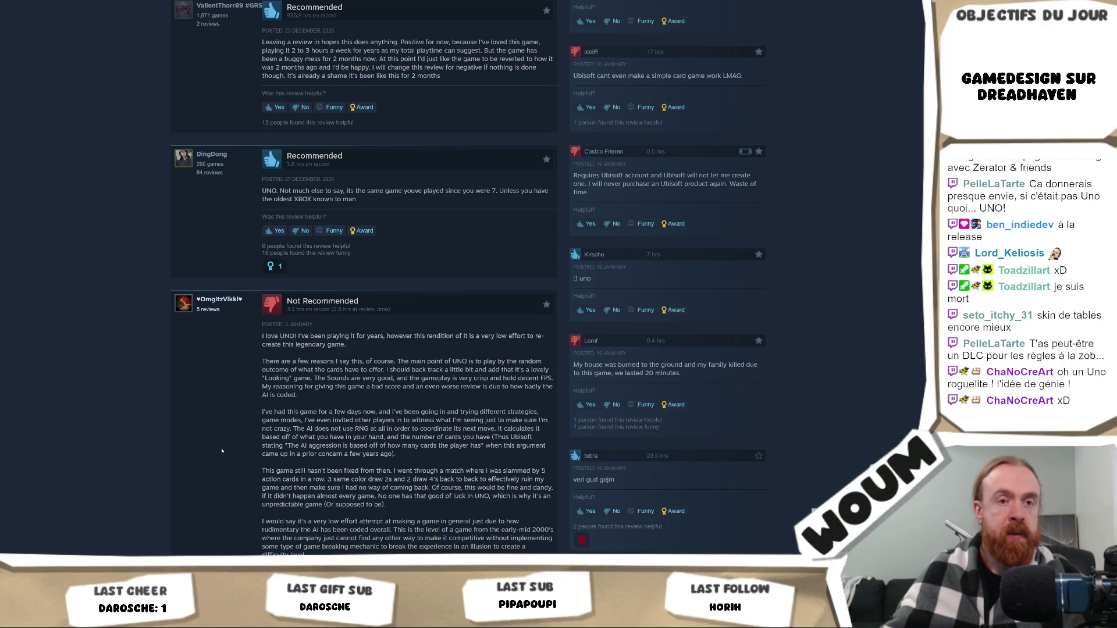
pyautogui.scroll(15, 222, 447)
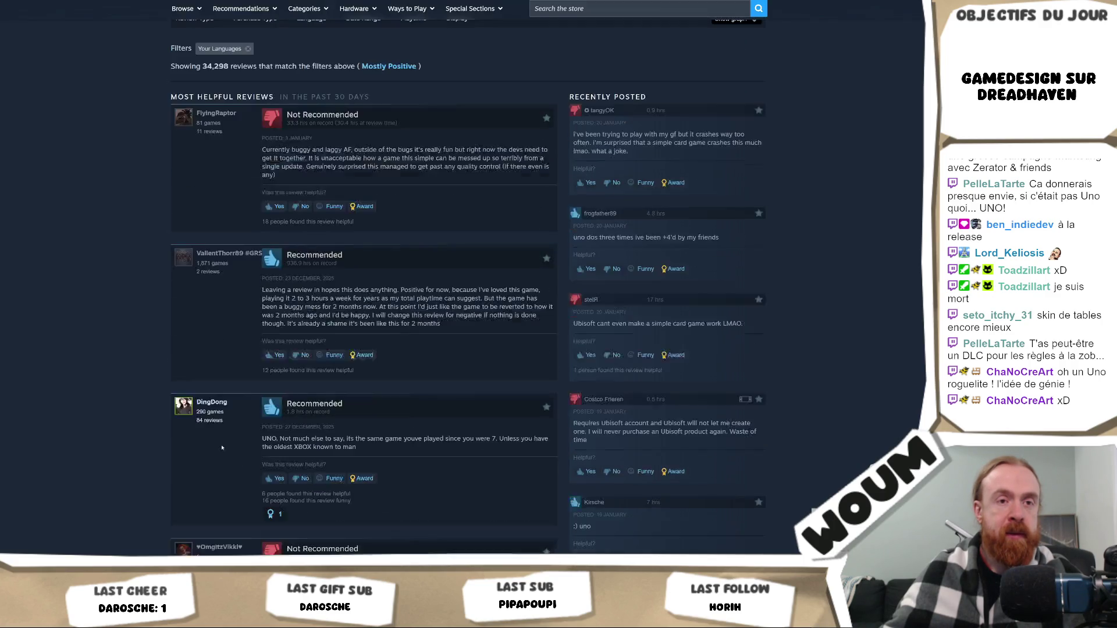
# Browse announcements and the comparison grid, then open 'A FRESH LOOK, A NEW DLC & MORE'.
pyautogui.scroll(15, 222, 443)
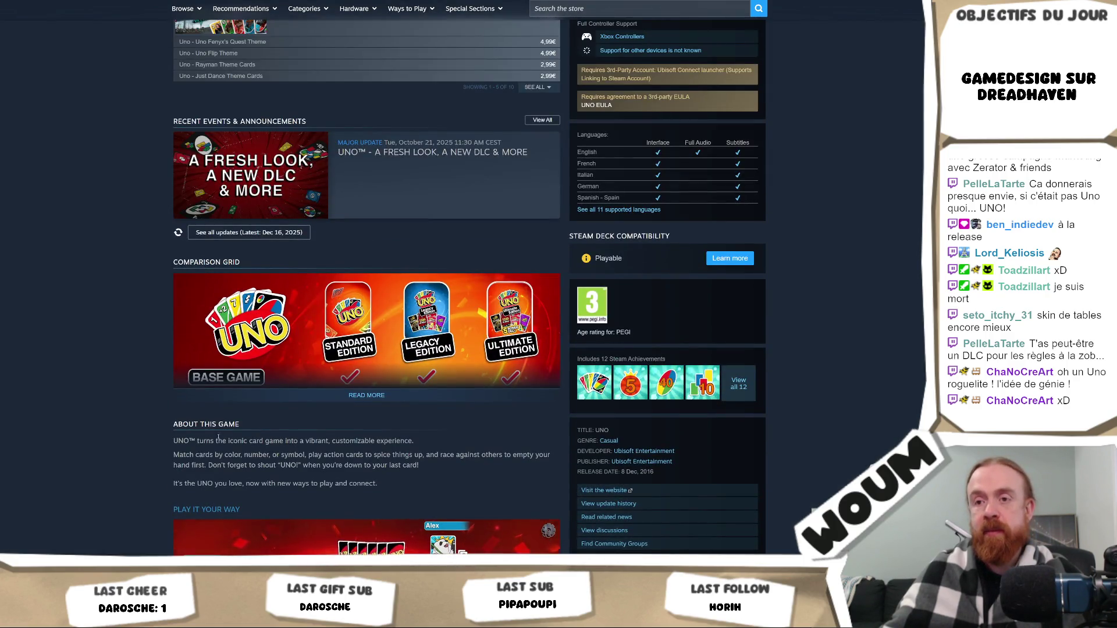
pyautogui.scroll(-3, 222, 437)
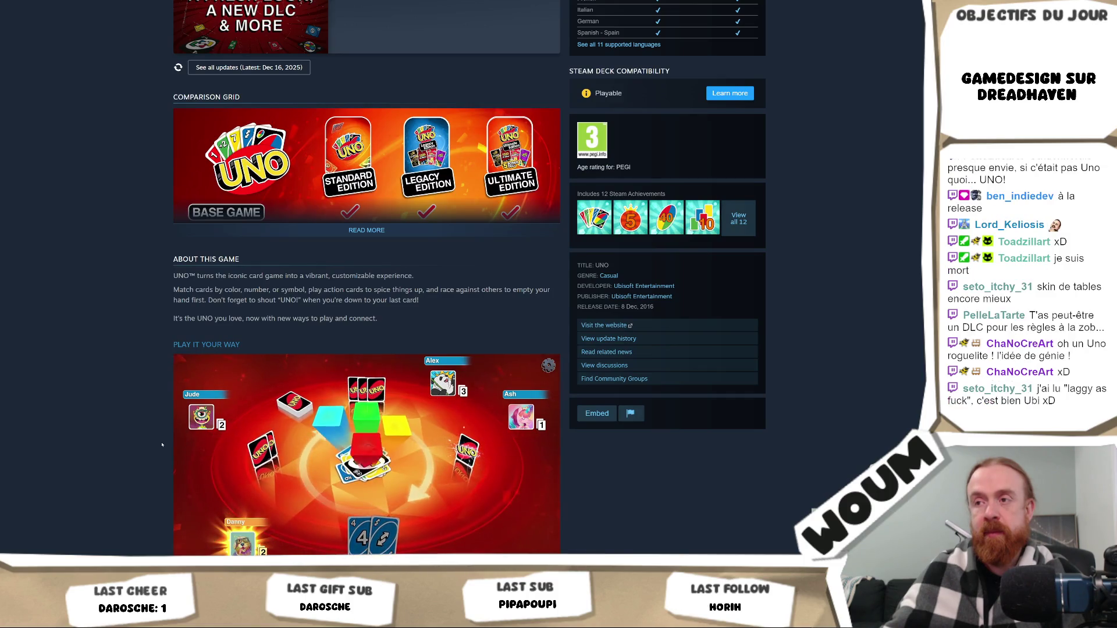
pyautogui.scroll(9, 162, 443)
pyautogui.scroll(4, 163, 440)
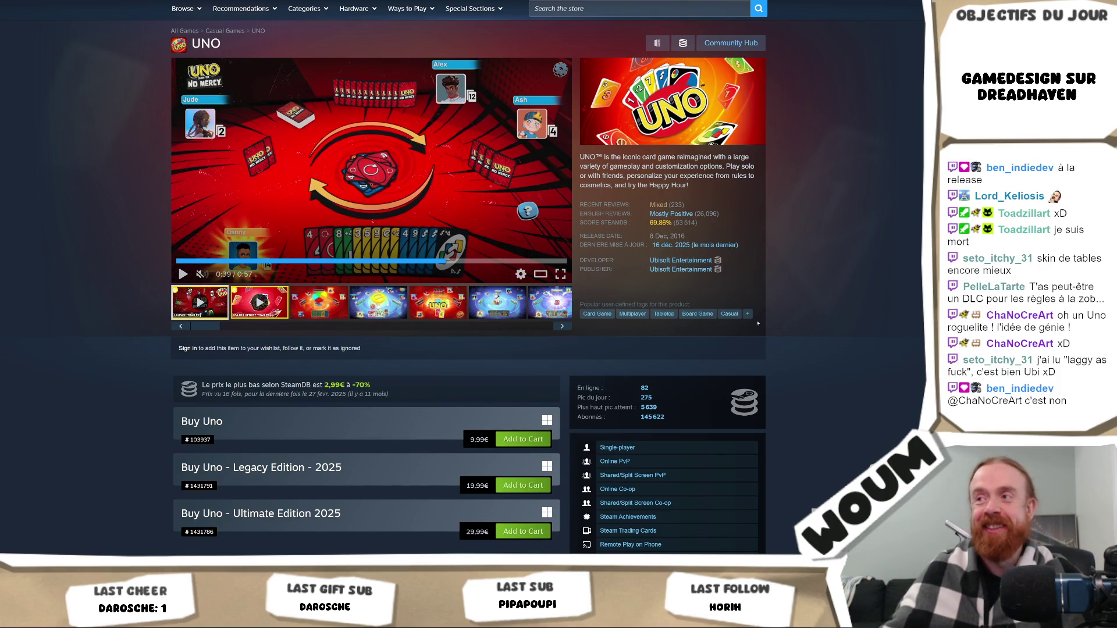
pyautogui.scroll(2, 165, 432)
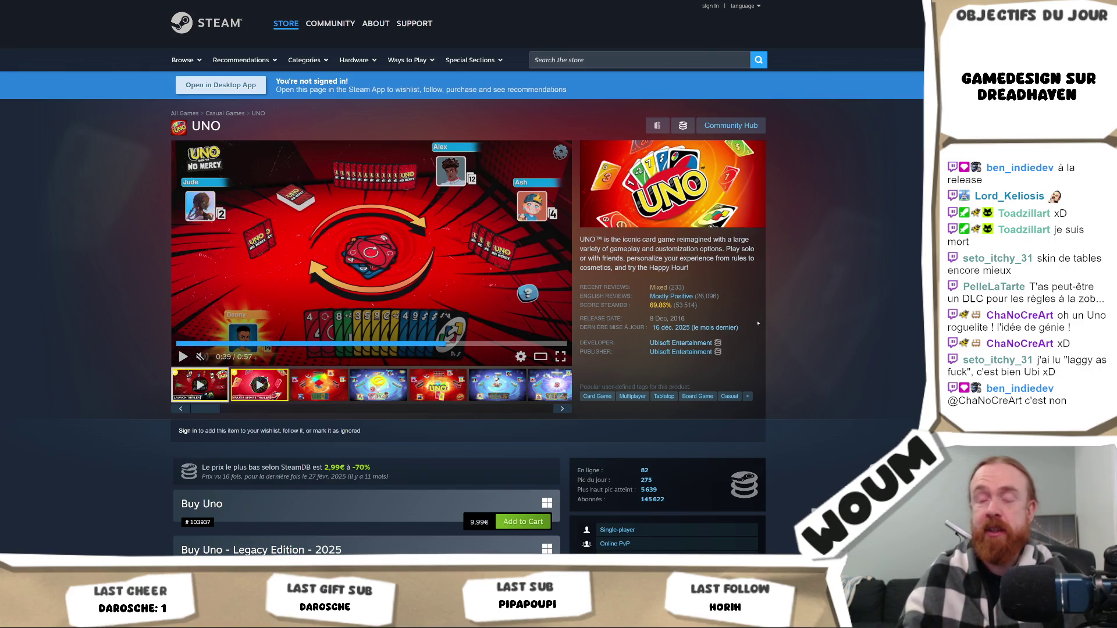
pyautogui.scroll(-5, 782, 286)
pyautogui.scroll(-2, 782, 286)
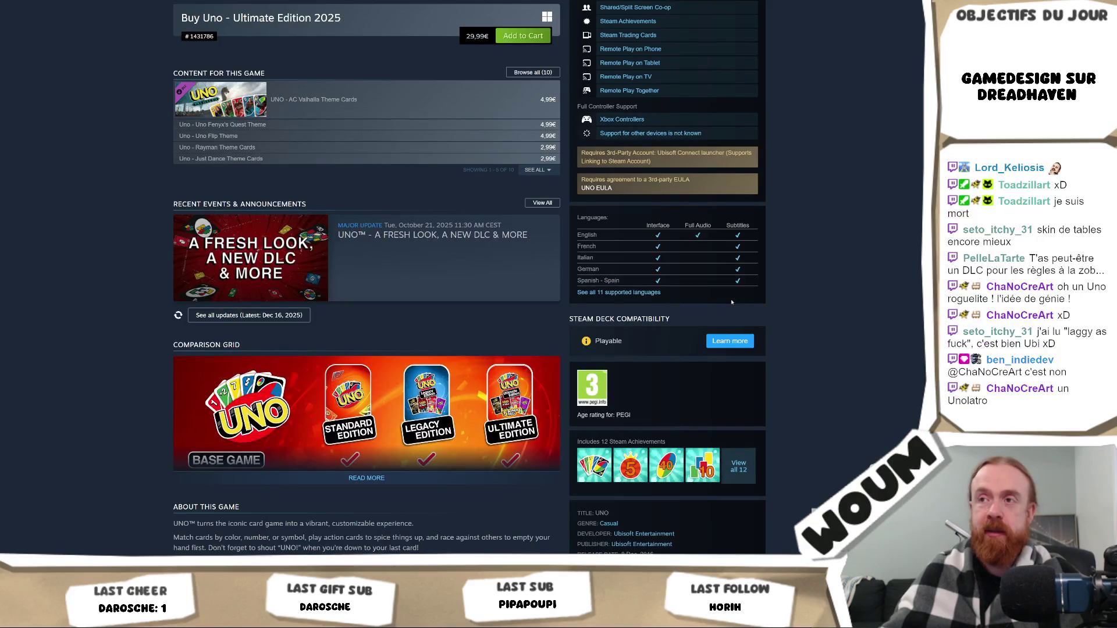
pyautogui.click(499, 278)
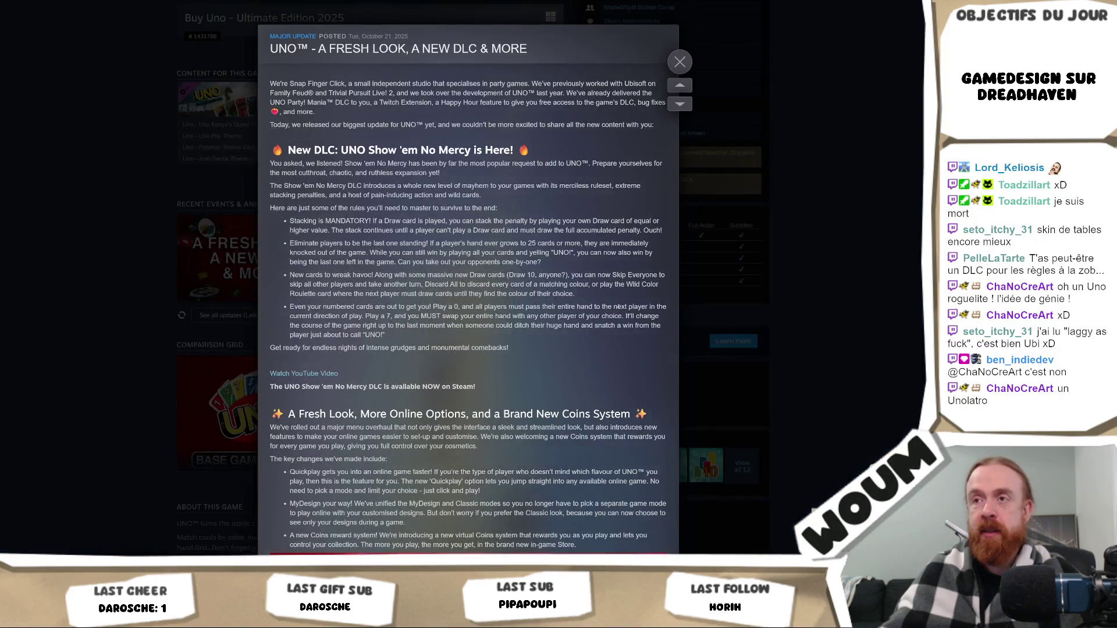
# Read the Fresh Look announcement down to its patch notes and open its 137-comment discussion.
pyautogui.scroll(-5, 616, 306)
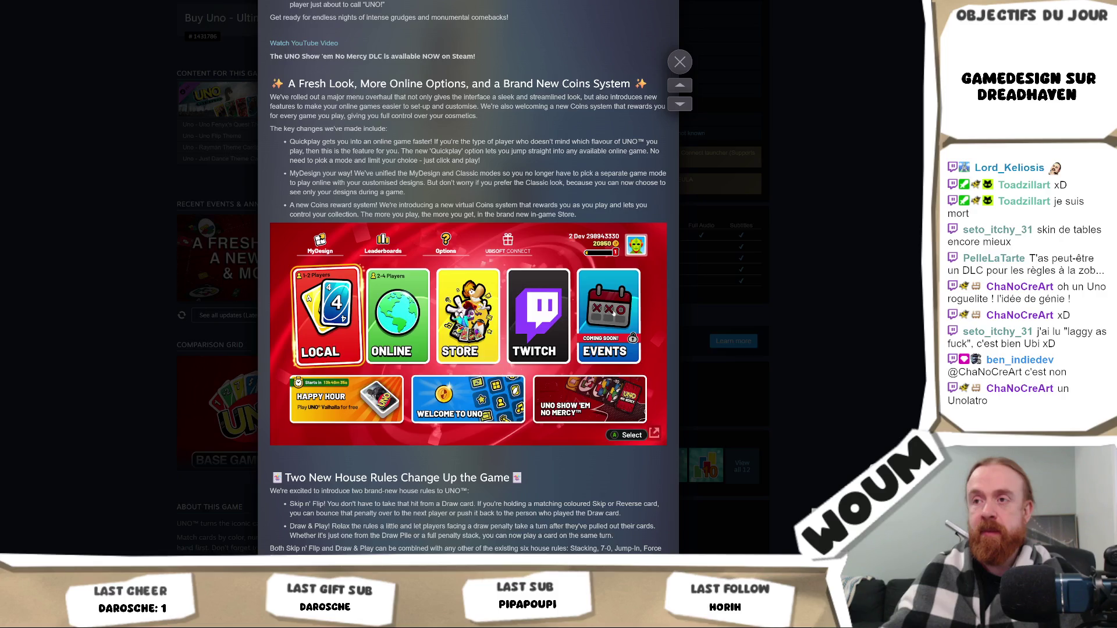
pyautogui.scroll(-4, 614, 314)
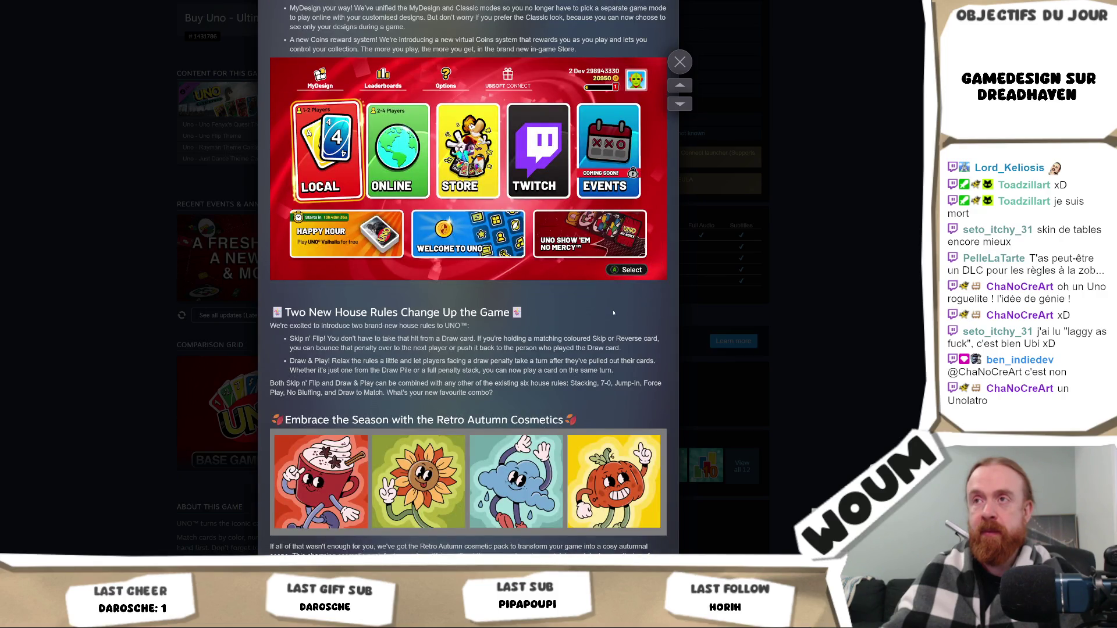
pyautogui.scroll(-3, 613, 313)
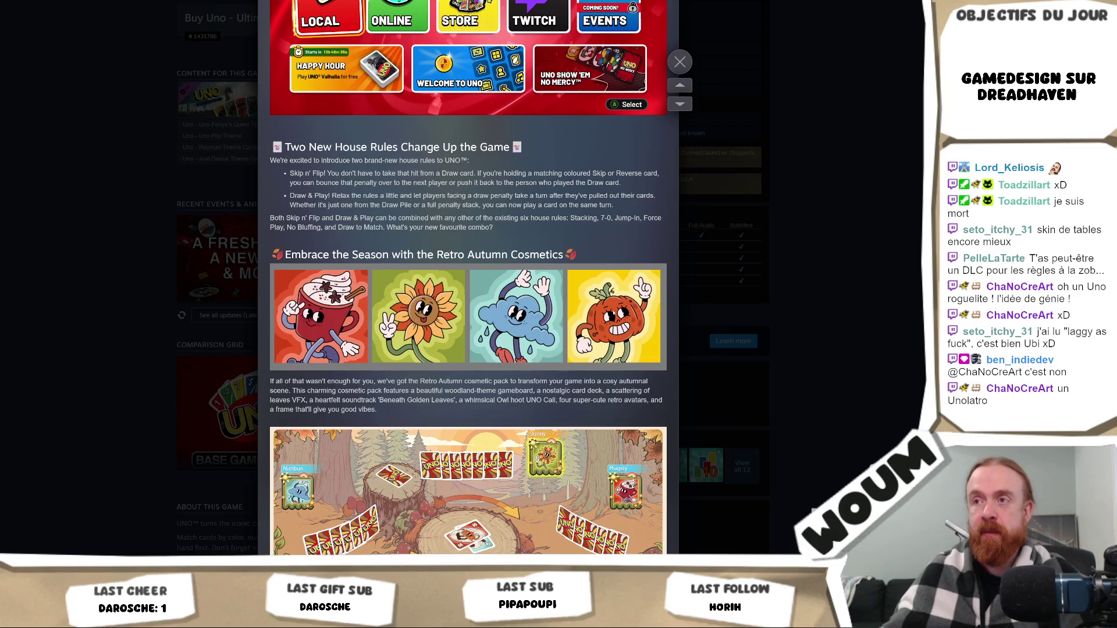
pyautogui.scroll(-3, 613, 314)
pyautogui.scroll(-6, 608, 319)
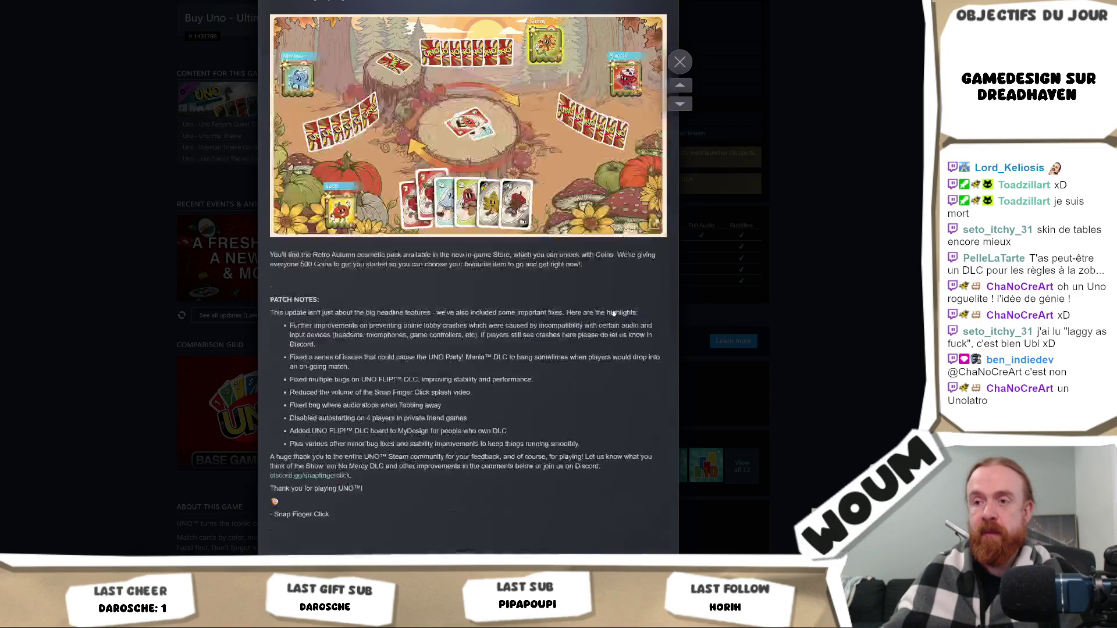
pyautogui.scroll(-3, 607, 318)
pyautogui.click(508, 343)
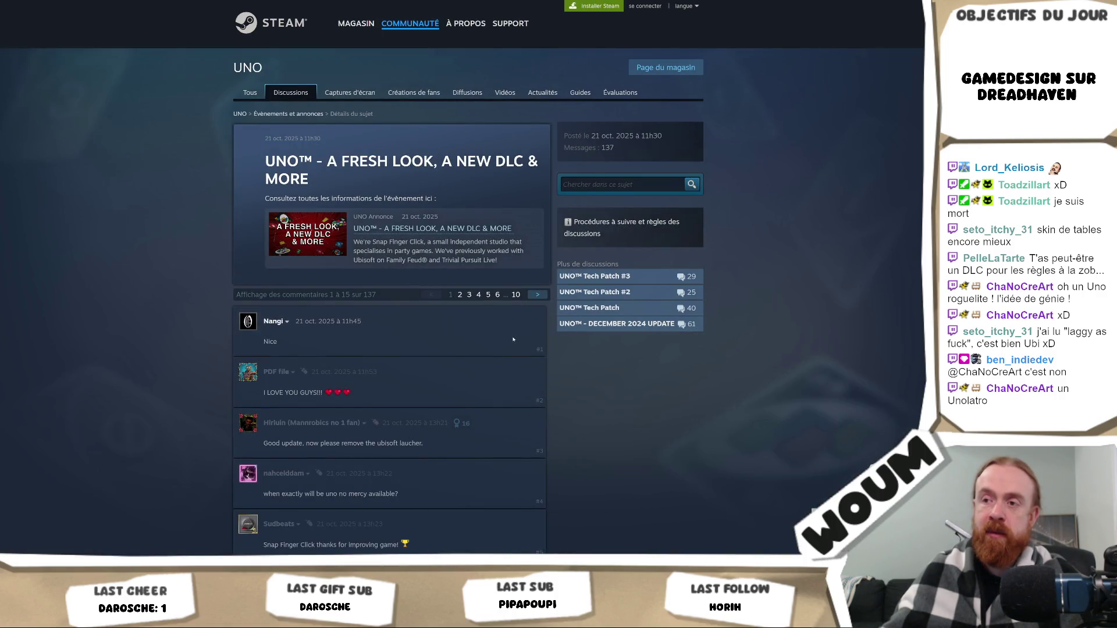
# Read the first page of announcement comments and go to page 2.
pyautogui.scroll(-1, 513, 339)
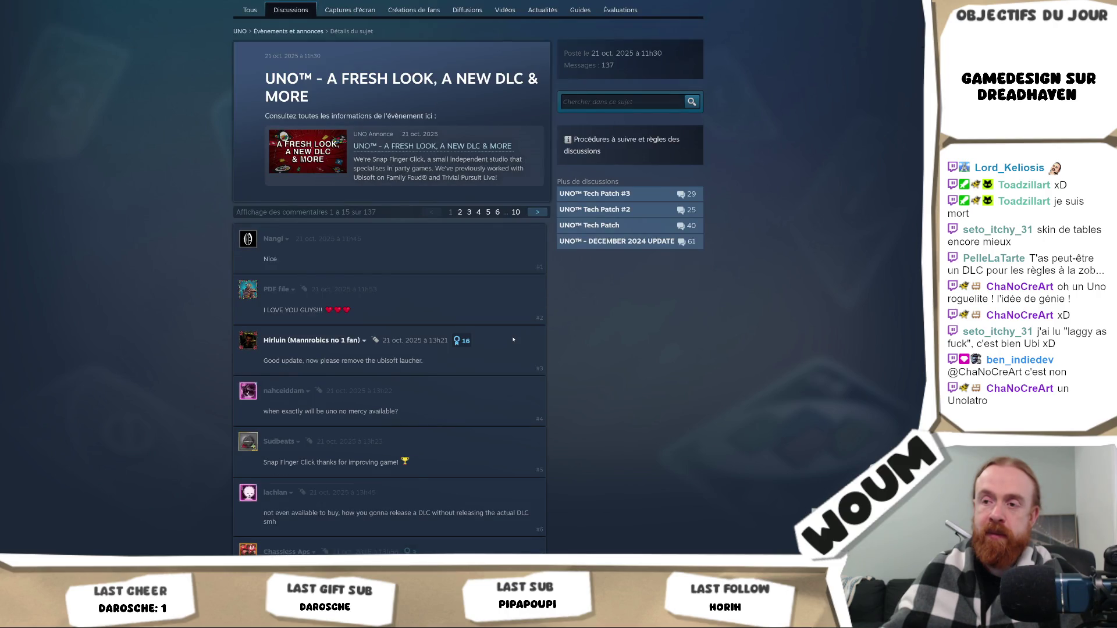
pyautogui.scroll(-2, 513, 339)
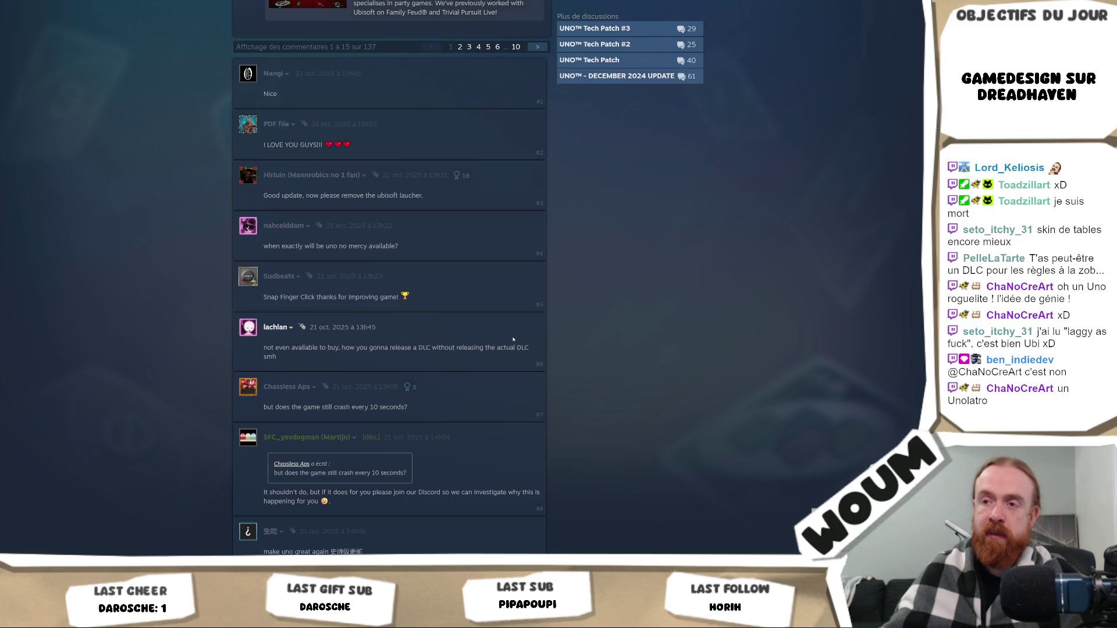
pyautogui.scroll(-3, 513, 340)
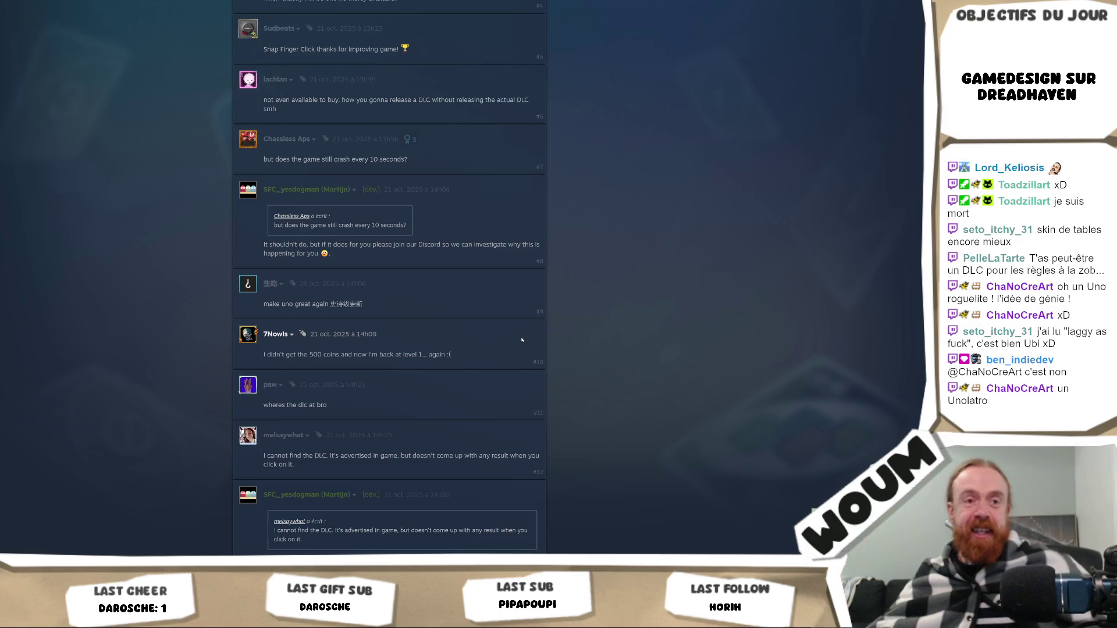
pyautogui.scroll(9, 205, 229)
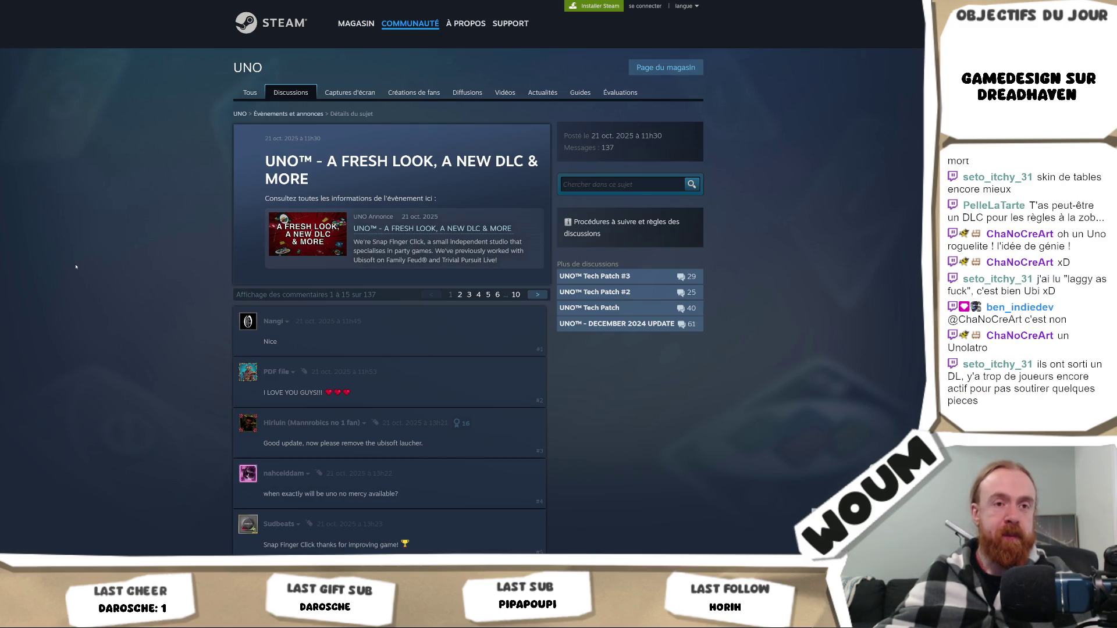
pyautogui.scroll(-12, 76, 274)
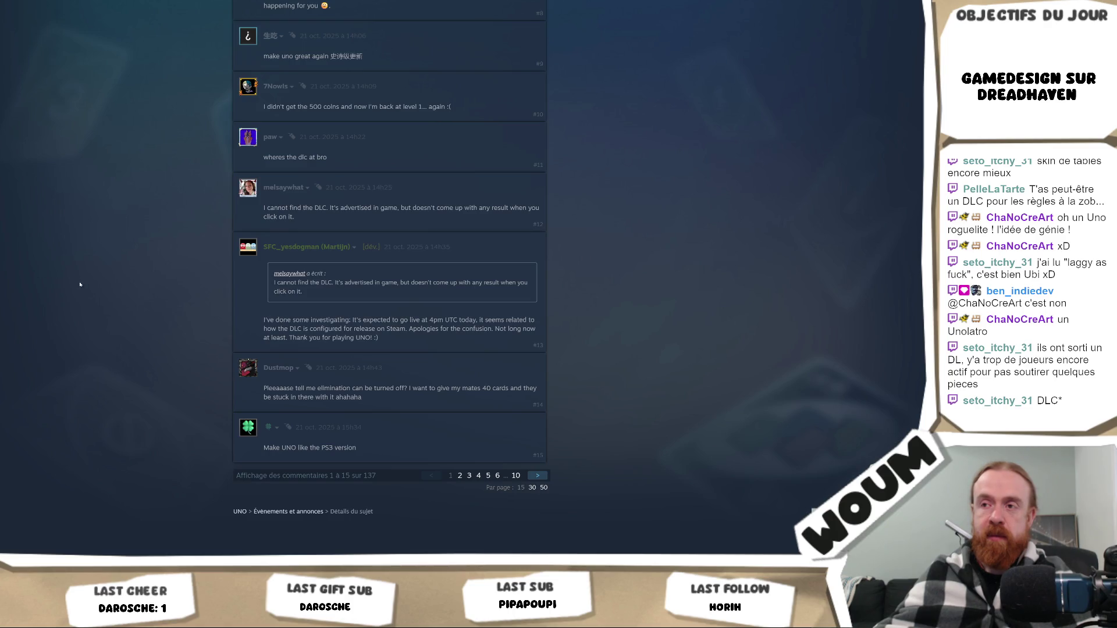
pyautogui.click(459, 476)
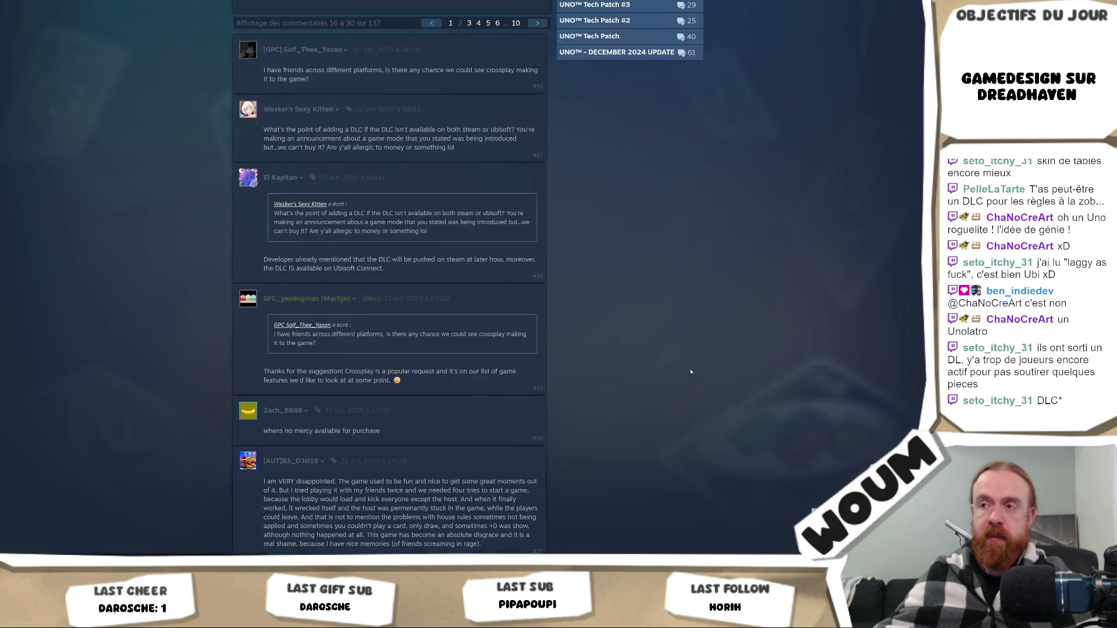
# Read comments 16–30, then return to the UNO store page.
pyautogui.scroll(2, 691, 371)
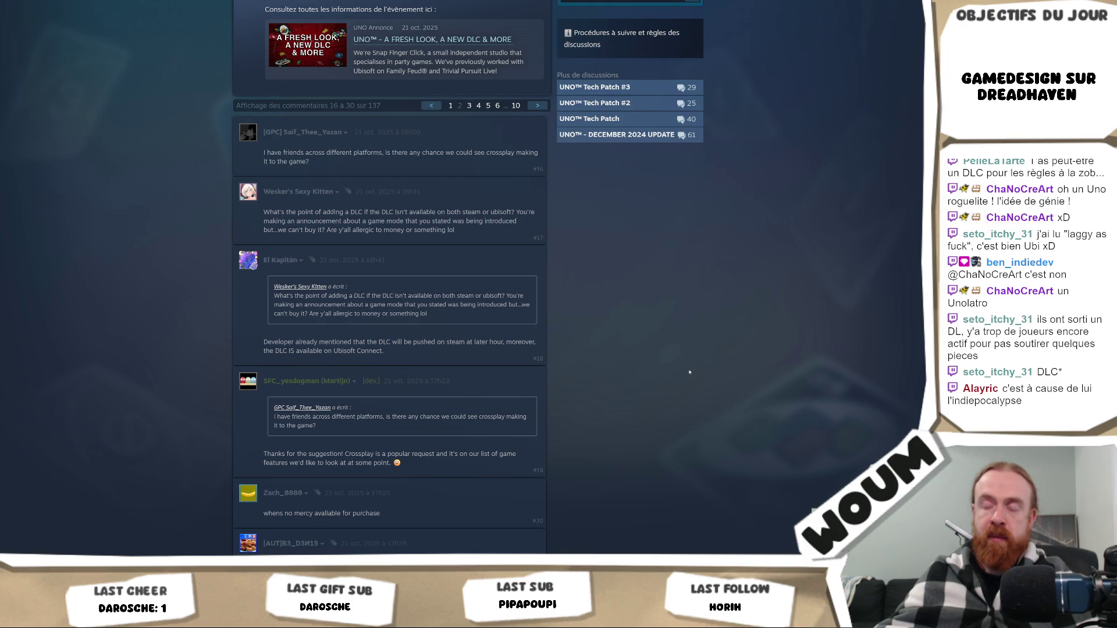
pyautogui.scroll(3, 690, 372)
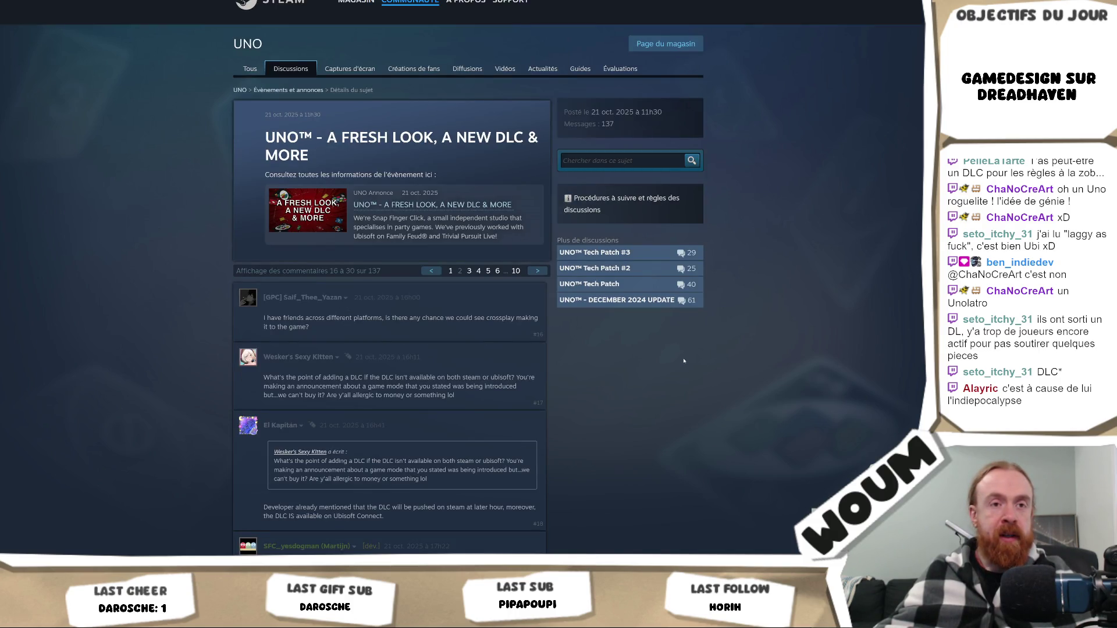
pyautogui.scroll(1, 684, 362)
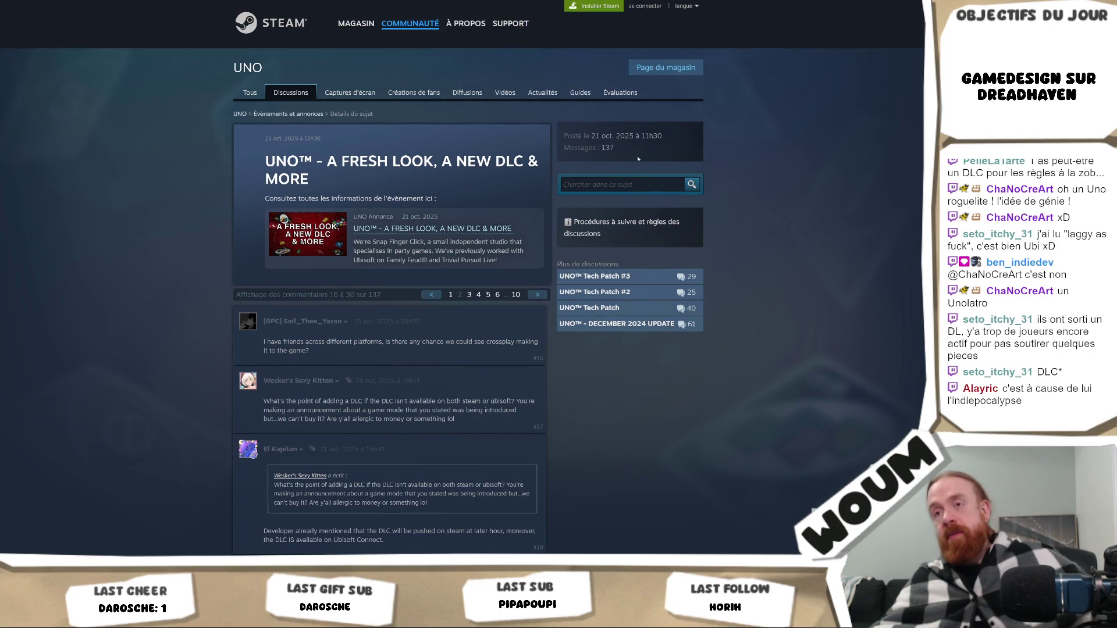
pyautogui.scroll(-20, 637, 158)
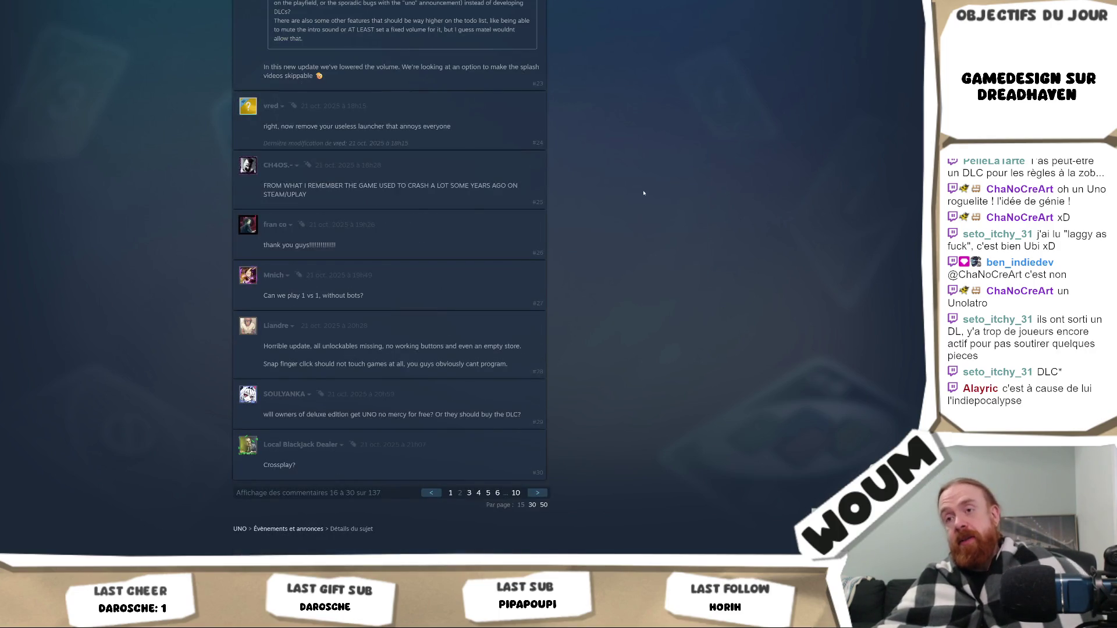
pyautogui.scroll(20, 643, 193)
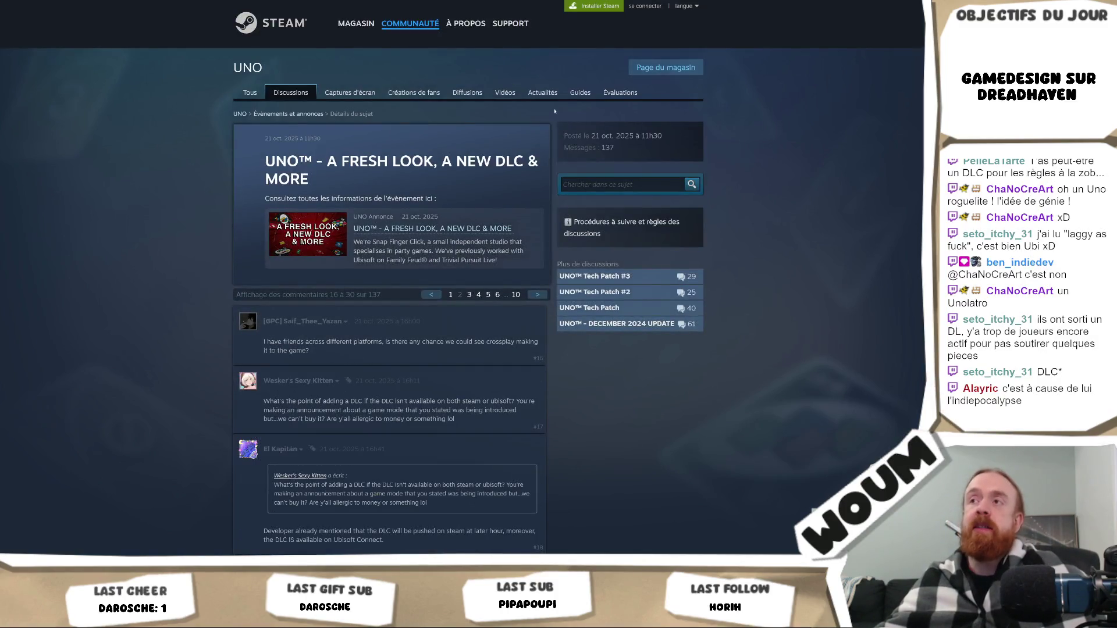
pyautogui.click(665, 67)
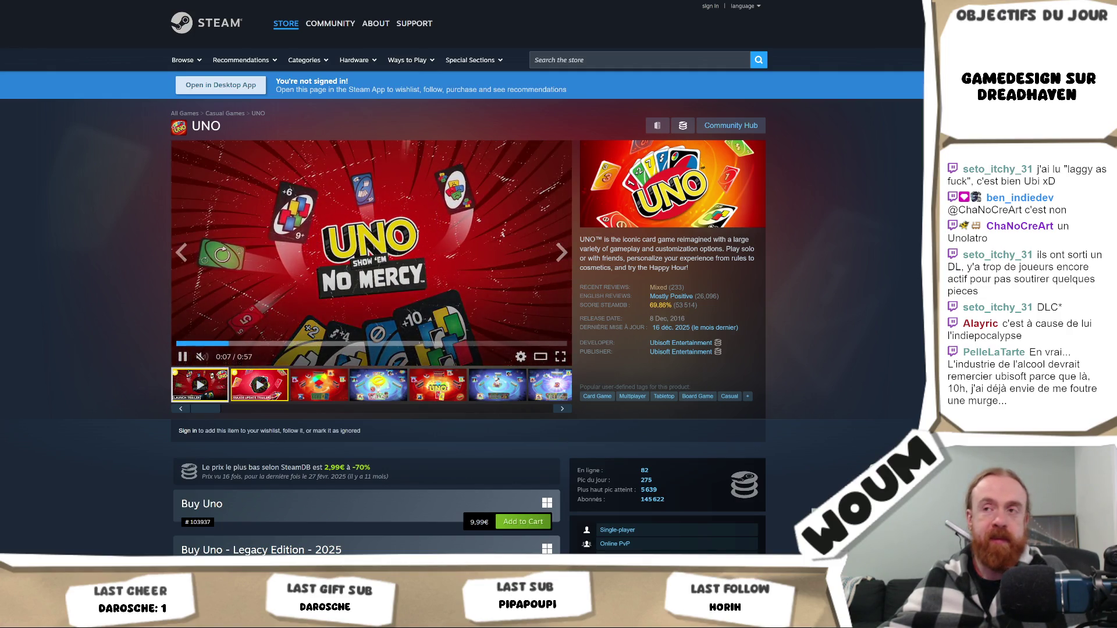
# Resume the UNO trailer and scroll down to Play It Your Way and the 4 GB RAM system requirements.
pyautogui.scroll(-3, 54, 323)
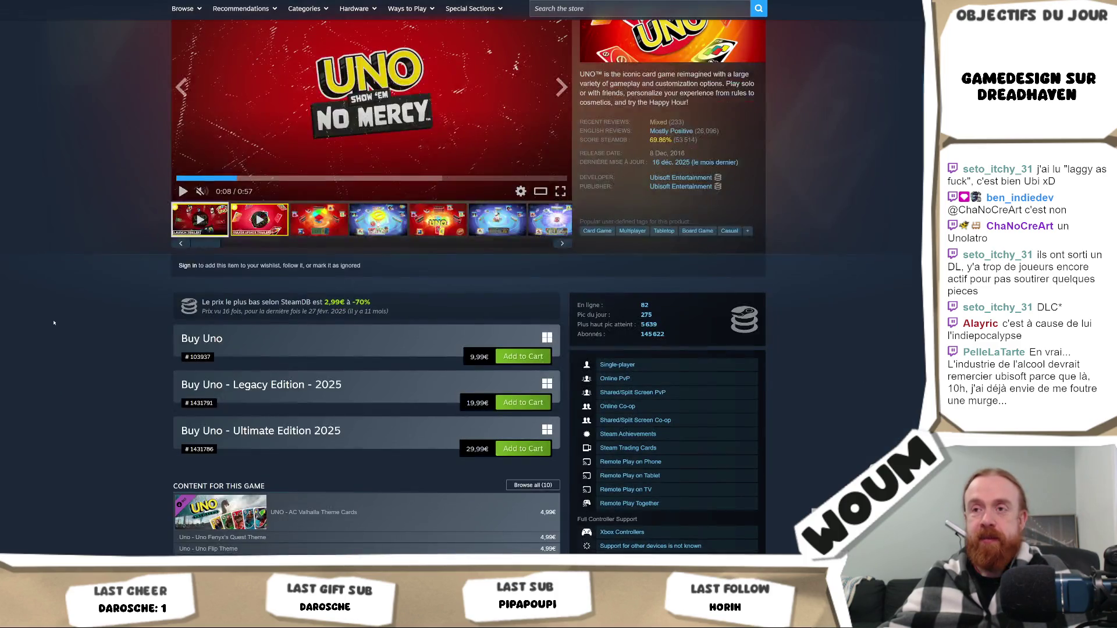
pyautogui.scroll(3, 41, 325)
pyautogui.click(310, 247)
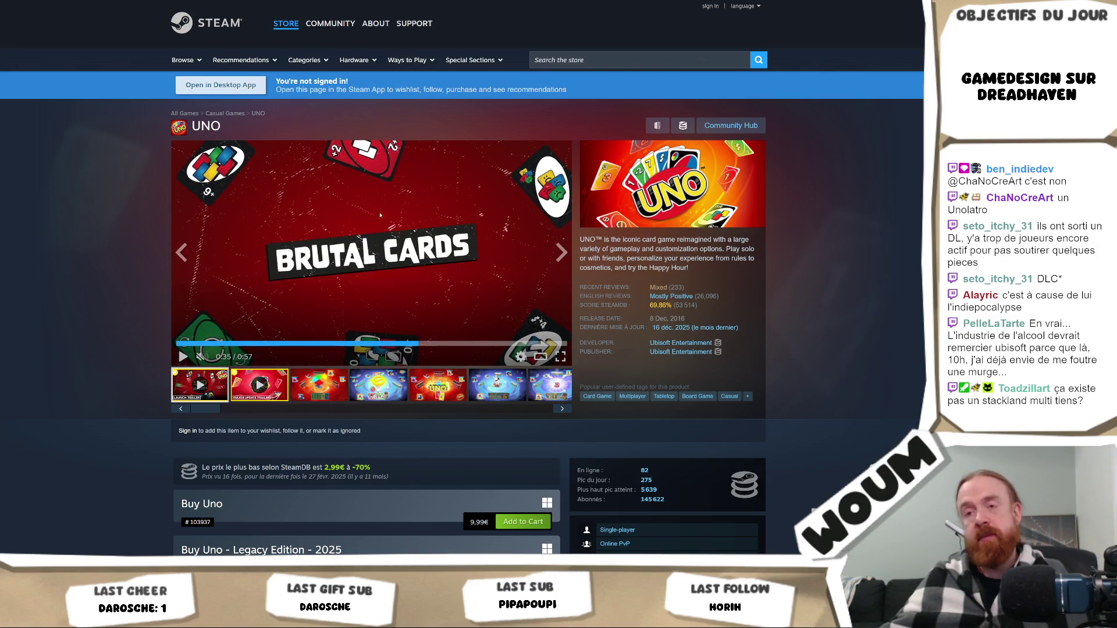
pyautogui.scroll(-8, 771, 286)
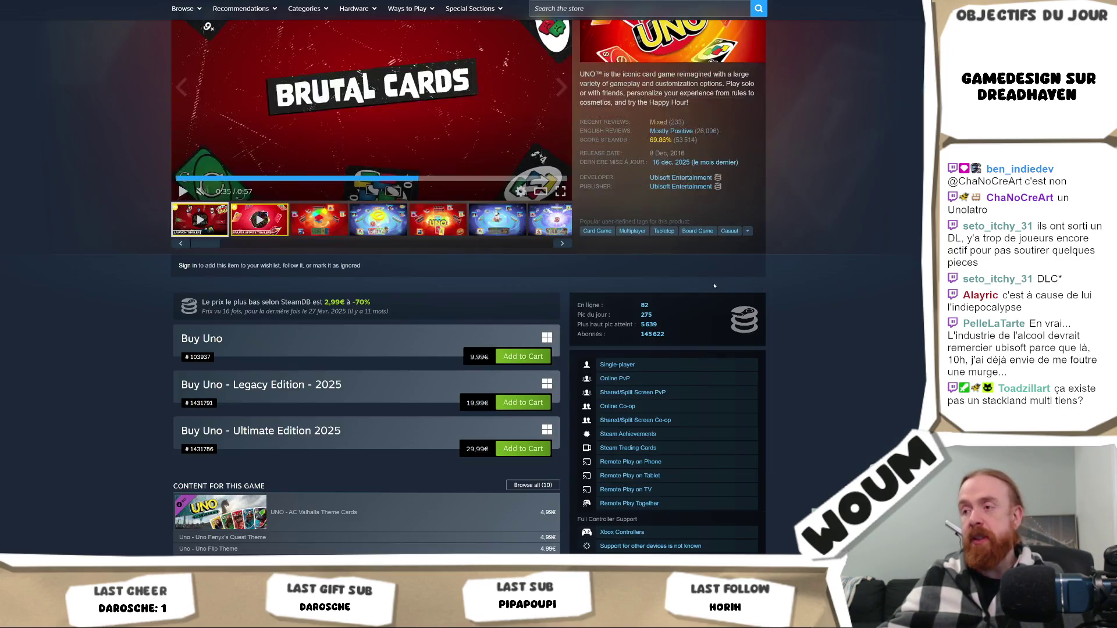
pyautogui.scroll(8, 770, 283)
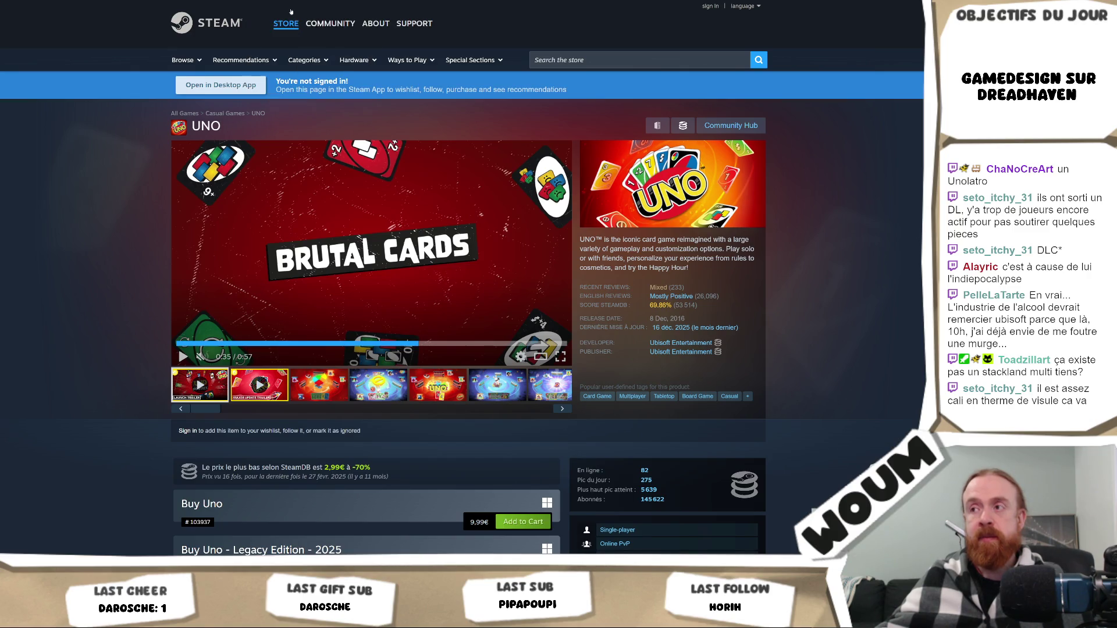
pyautogui.scroll(-3, 161, 197)
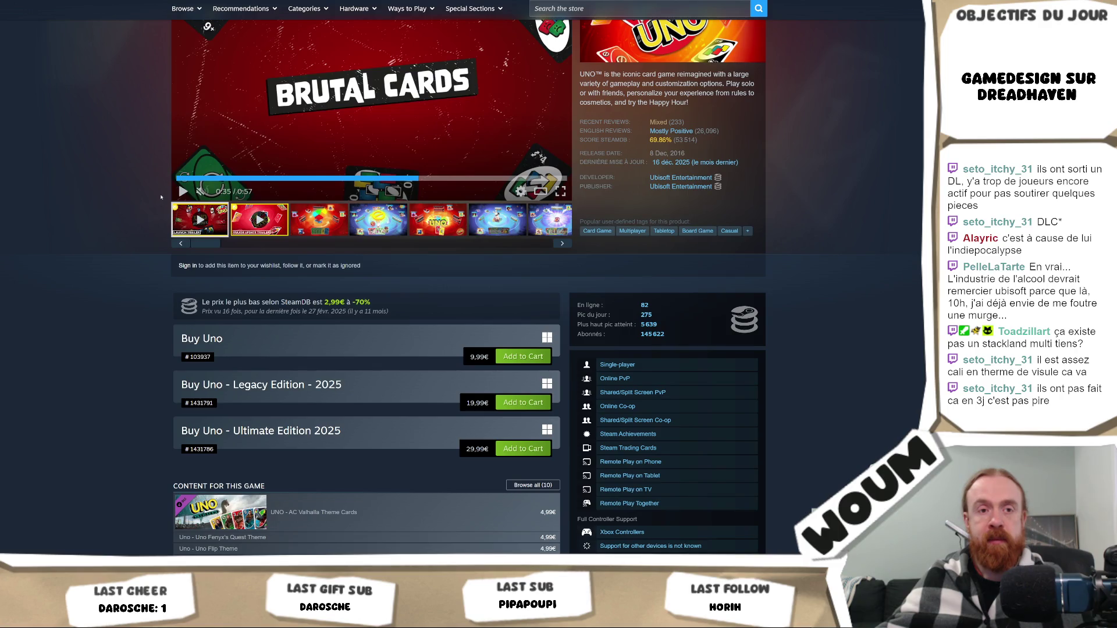
pyautogui.scroll(-3, 161, 197)
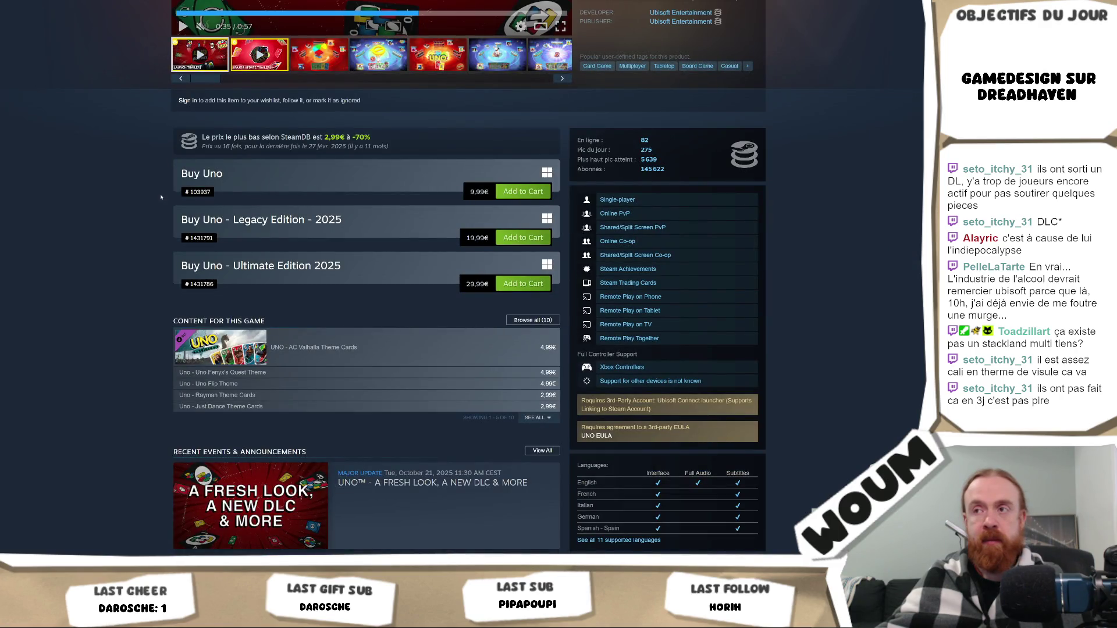
pyautogui.scroll(-12, 161, 198)
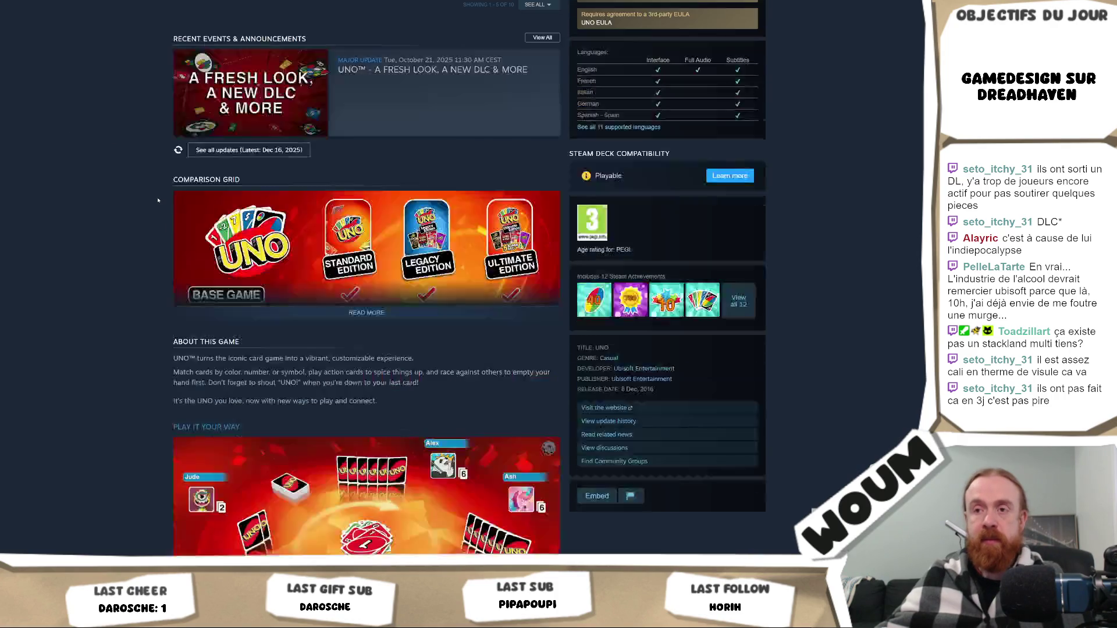
pyautogui.scroll(-5, 155, 200)
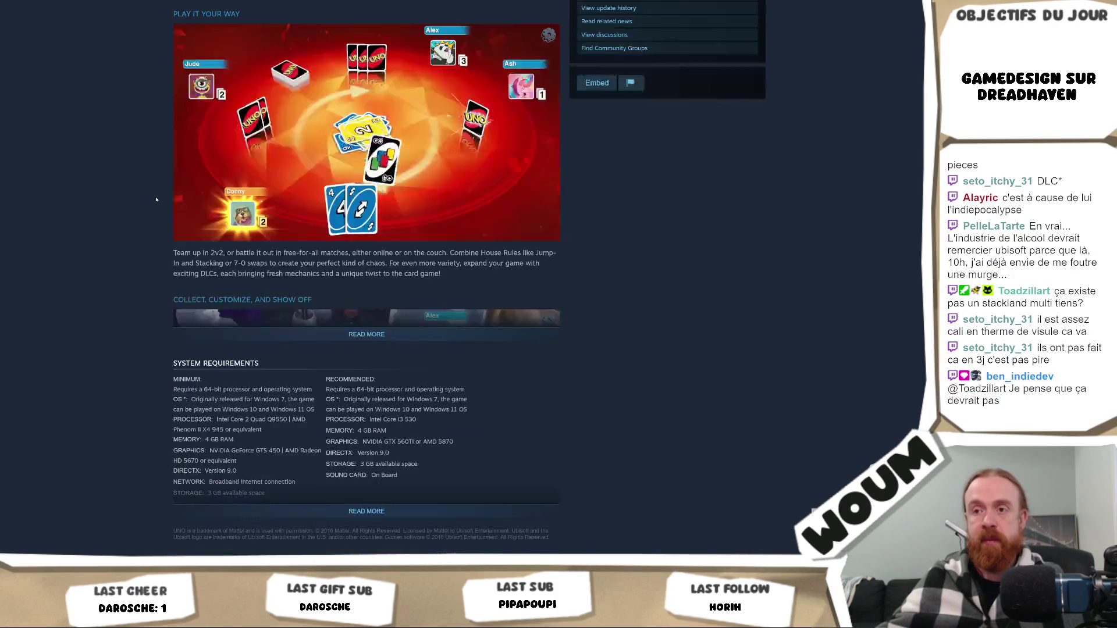
pyautogui.scroll(5, 156, 200)
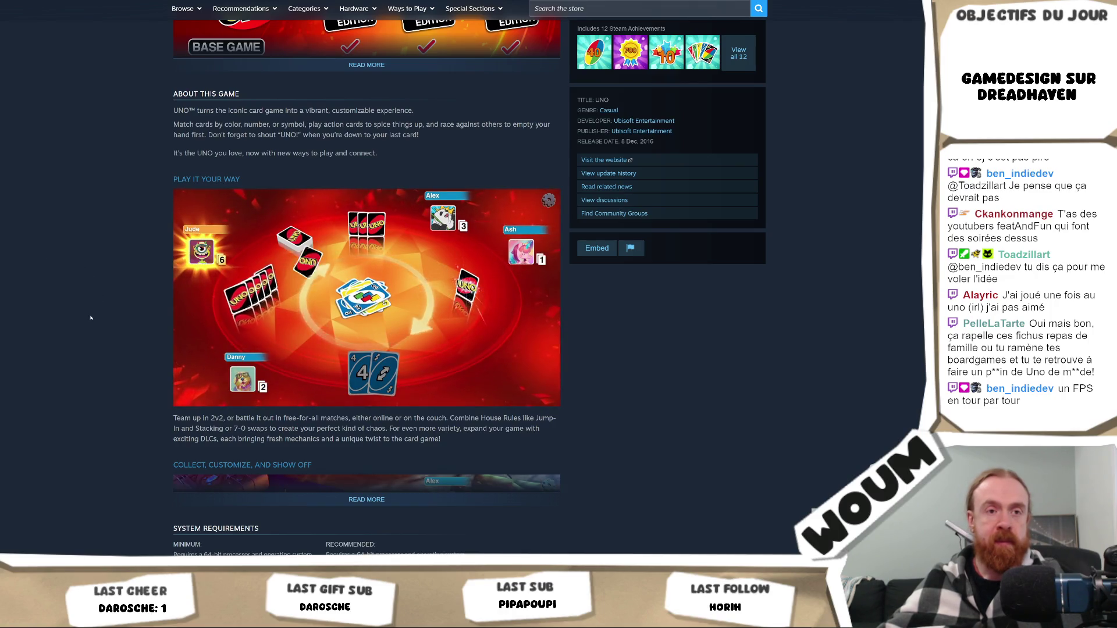
pyautogui.scroll(-3, 87, 317)
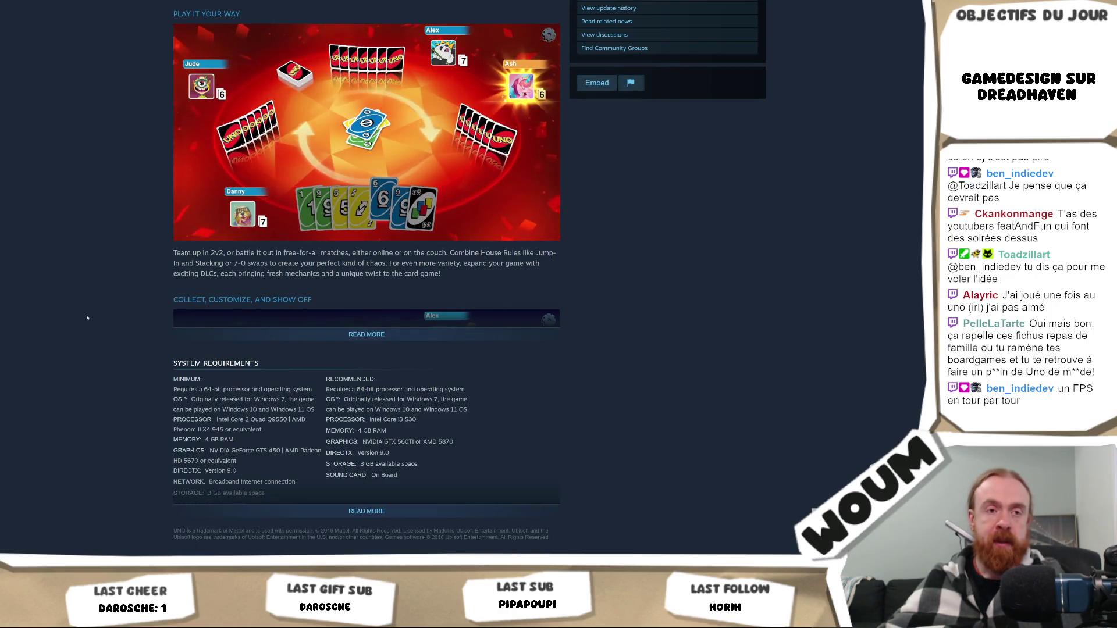
pyautogui.scroll(10, 86, 318)
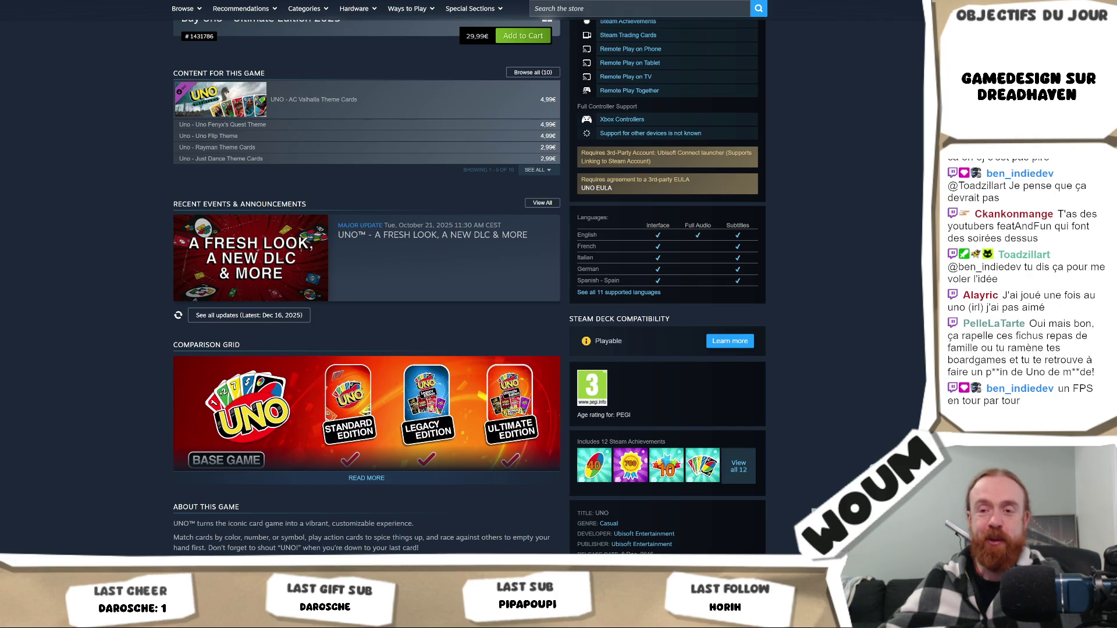
pyautogui.hotkey('alt', 'Tab')
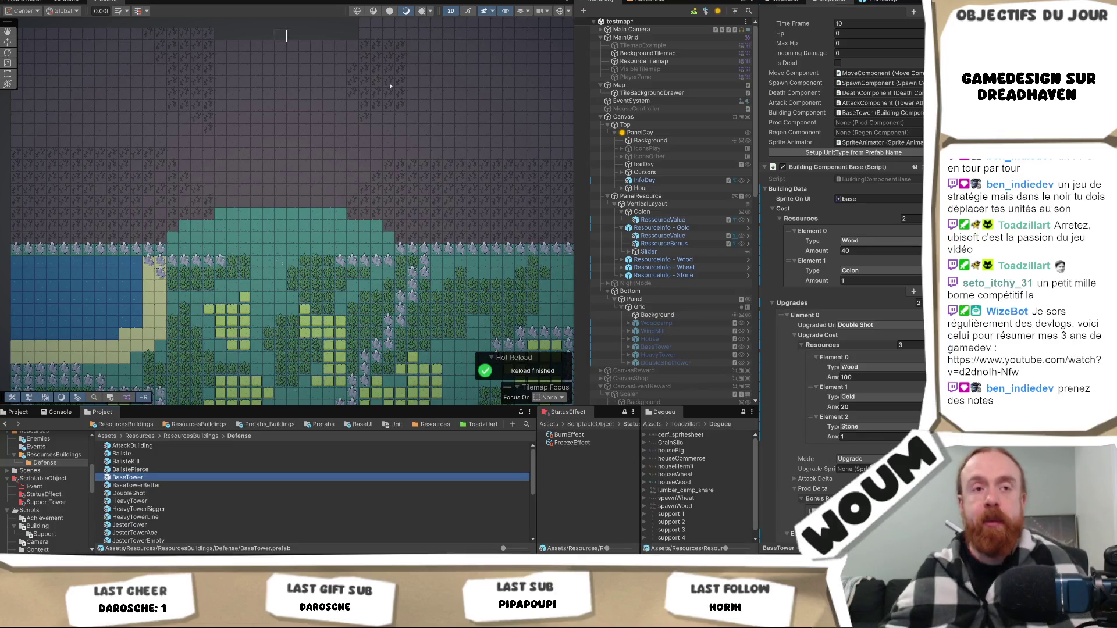
pyautogui.hotkey('alt', 'Tab')
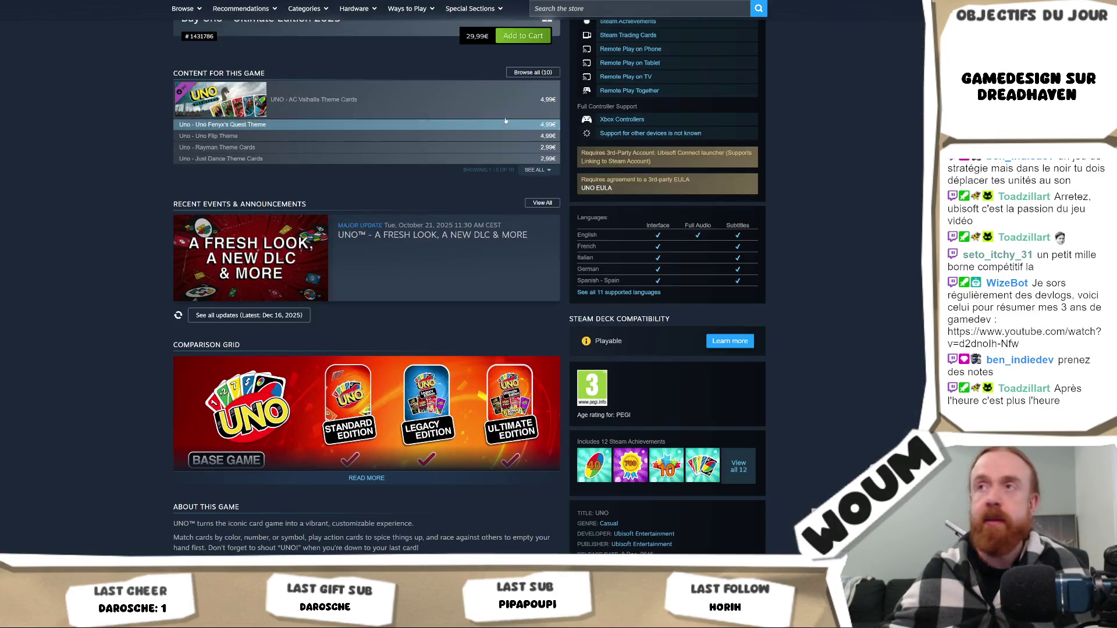
# Search the Steam store for 'mille born', find no matches, clear the query and open a new tab.
pyautogui.scroll(5, 373, 233)
pyautogui.click(640, 9)
pyautogui.write('mille born')
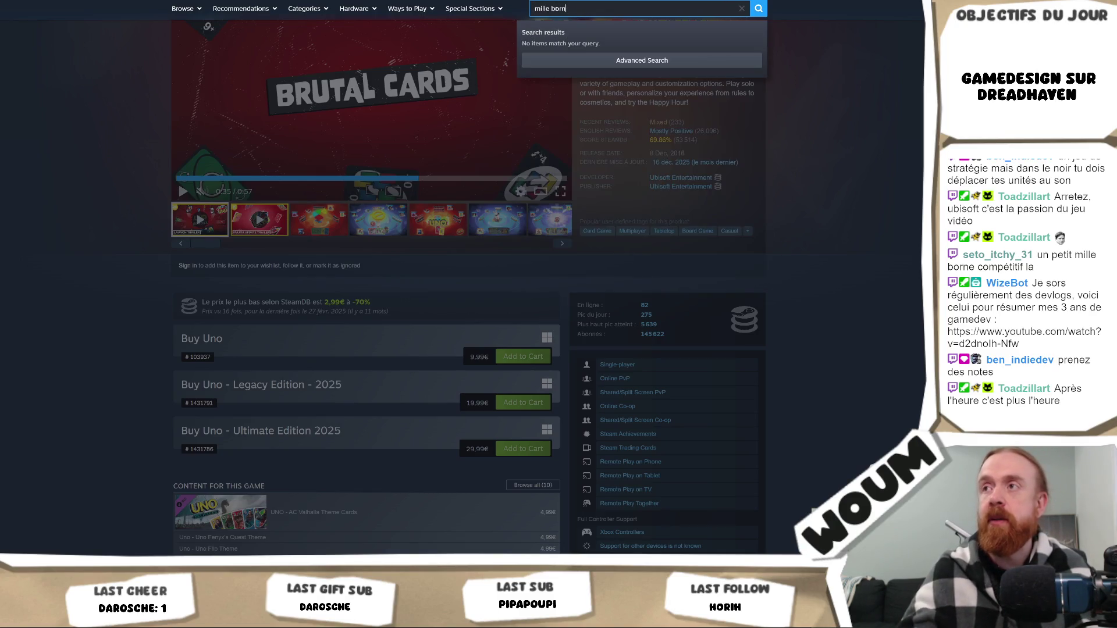
pyautogui.hotkey('ctrl', 'a')
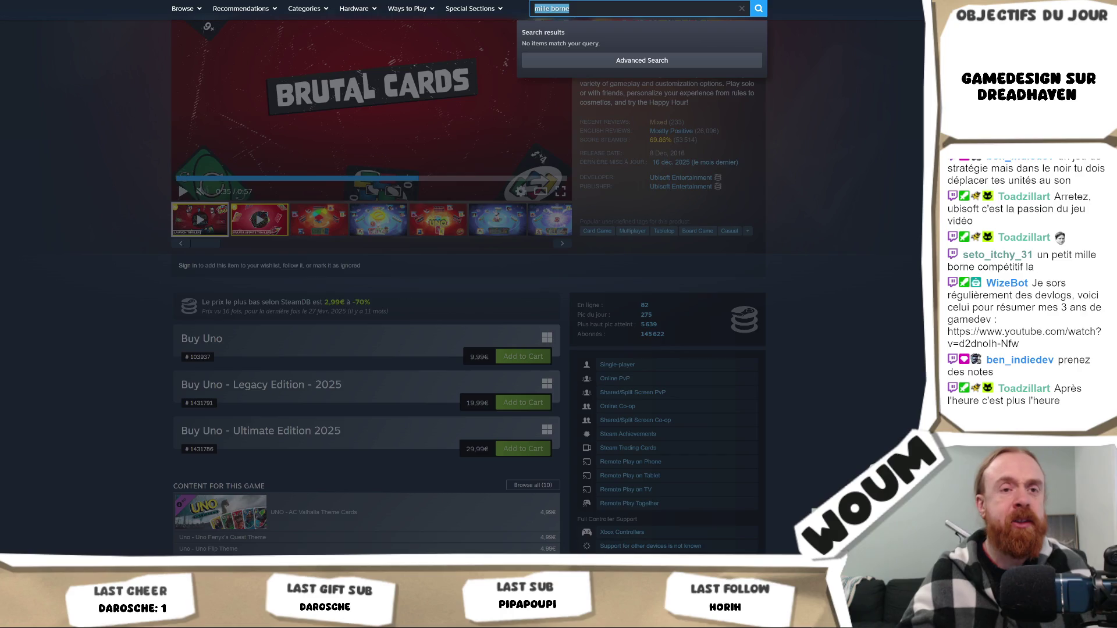
pyautogui.press('BackSpace')
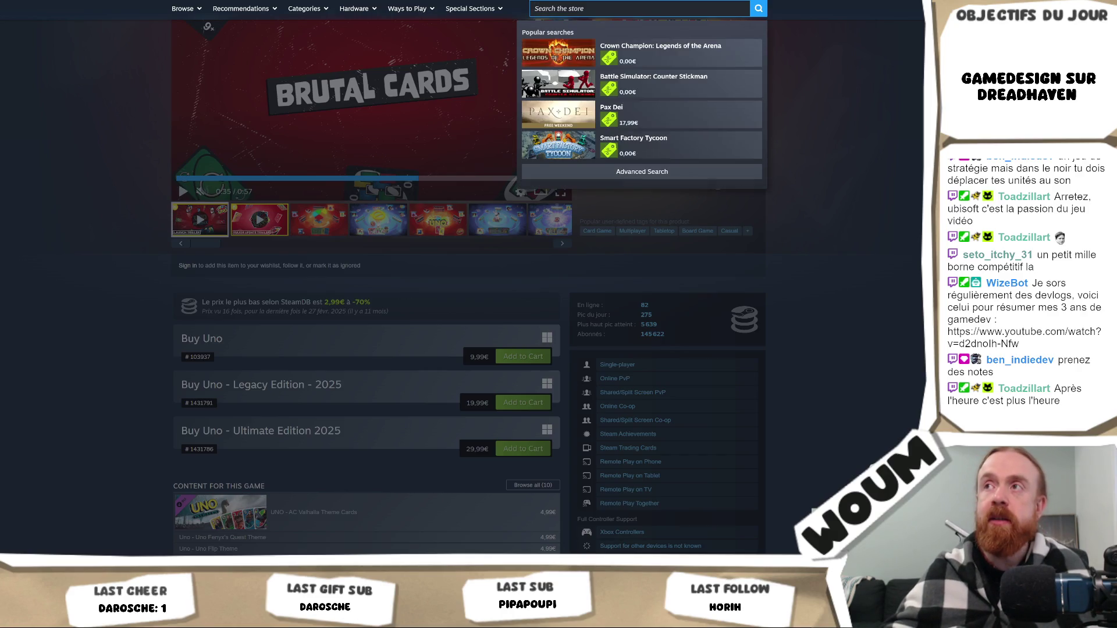
pyautogui.hotkey('alt', 'Tab')
# Google 'mille bornes en anglais' to find the English meaning of Mille Bornes.
pyautogui.write('mille bornes')
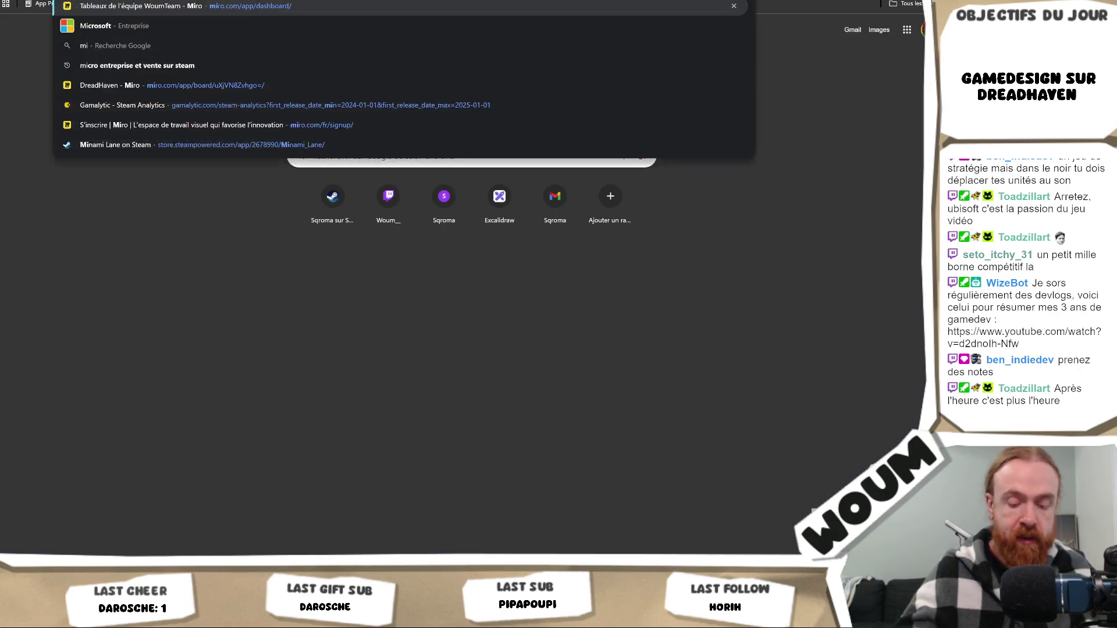
pyautogui.press('BackSpace')
pyautogui.write('en anglais')
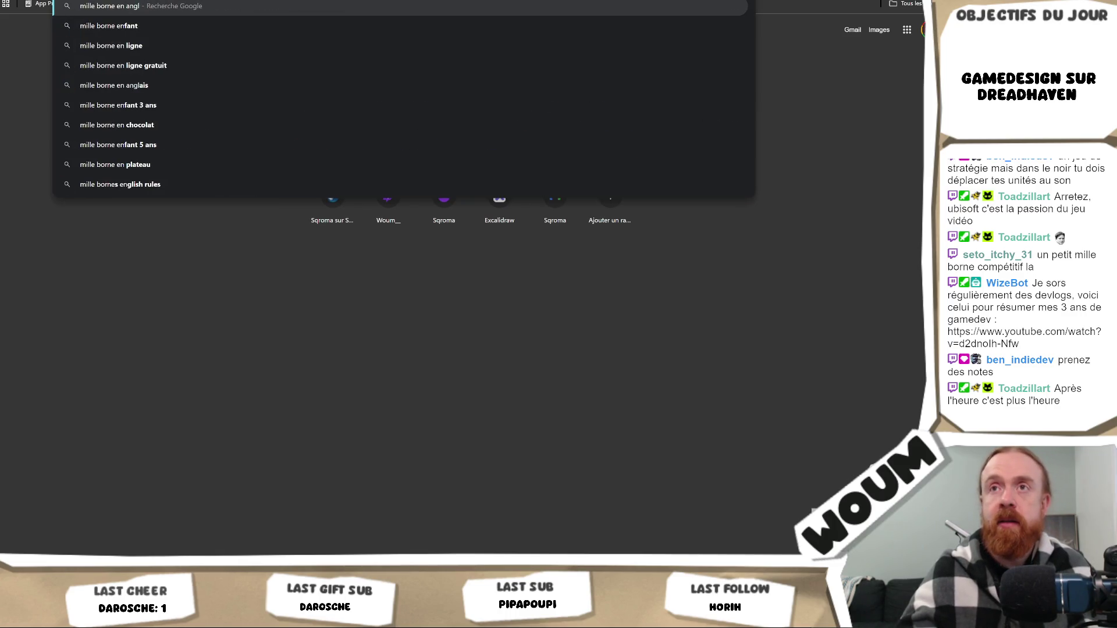
pyautogui.press('Return')
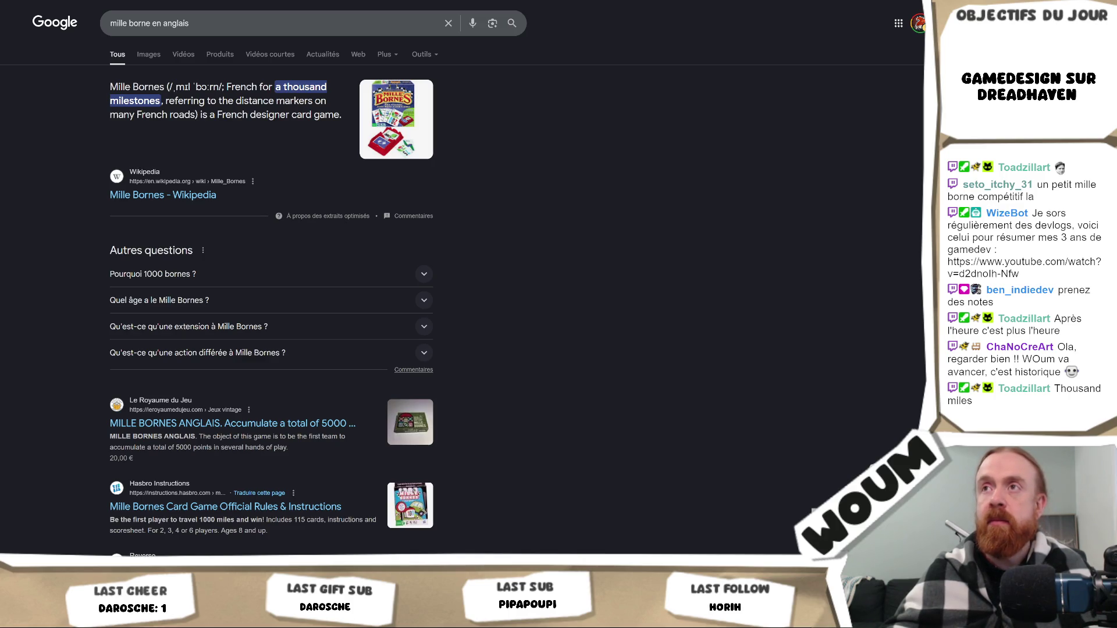
# Search Steam for 'thousand mil', find no matches, and go back to the Google results.
pyautogui.hotkey('ctrl', 'Tab')
pyautogui.write('th')
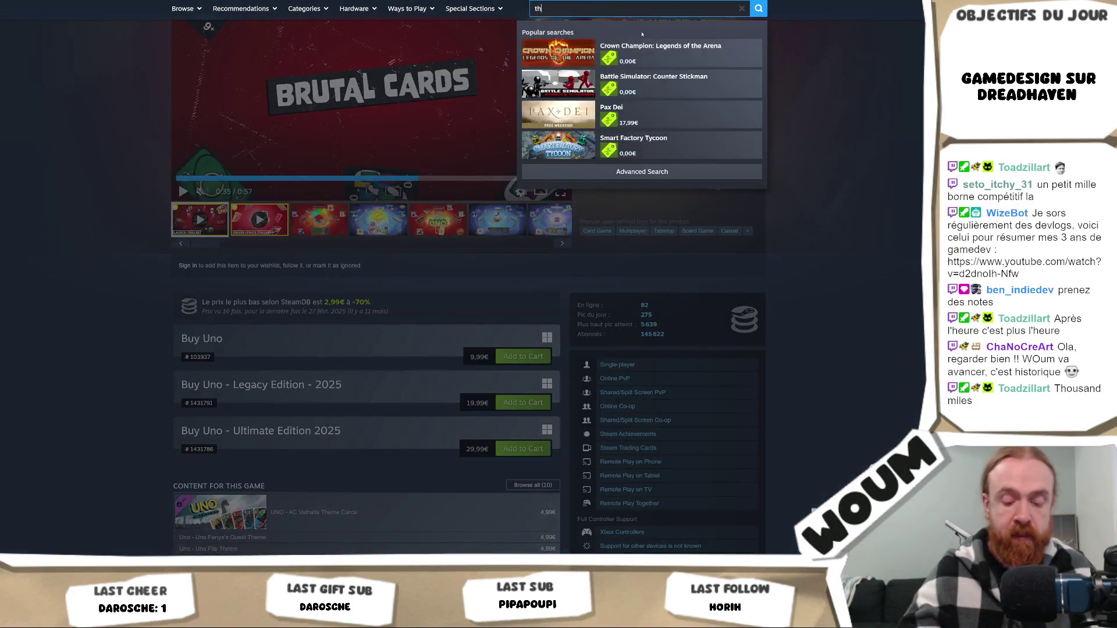
pyautogui.write('ousand mil')
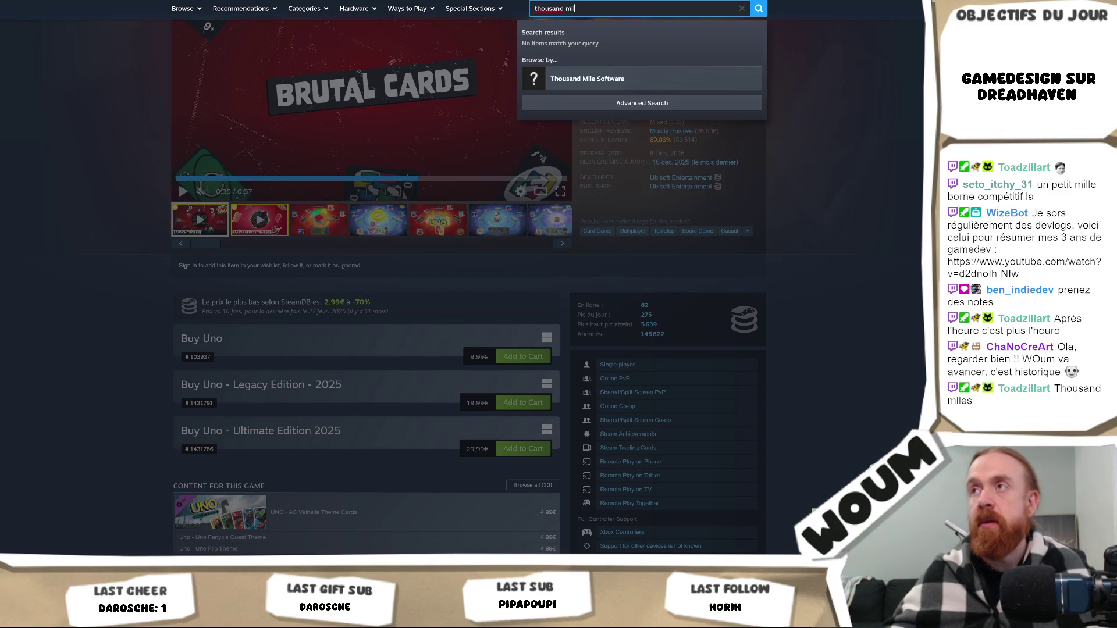
pyautogui.hotkey('ctrl', 'Tab')
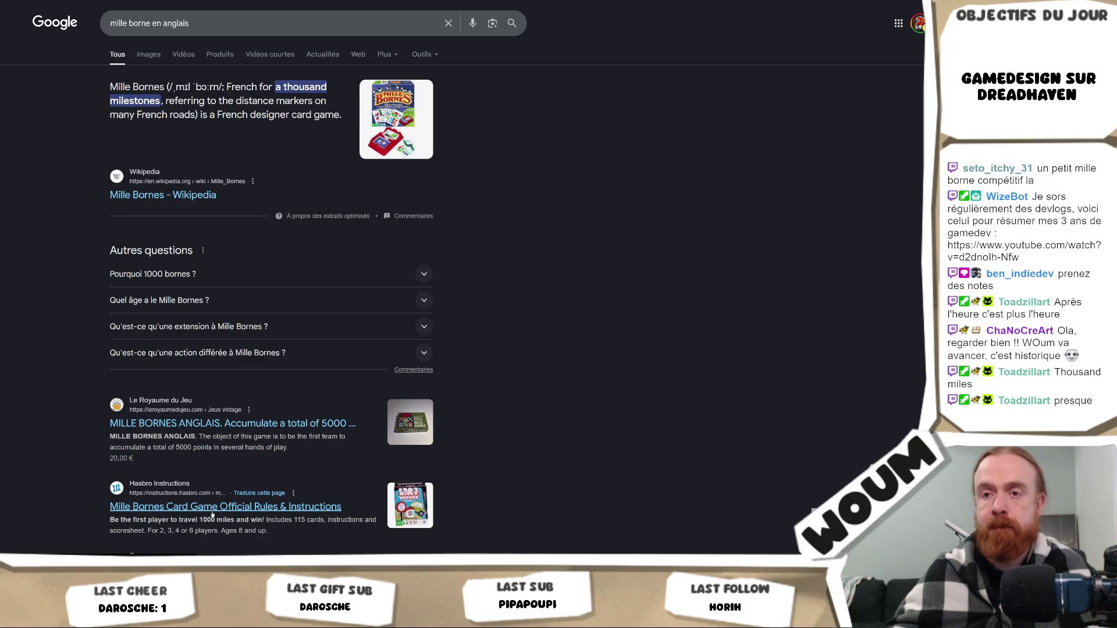
# View the MILLE BORNES Card Game rules on Hasbro Instructions, then return to the Unity editor.
pyautogui.click(212, 512)
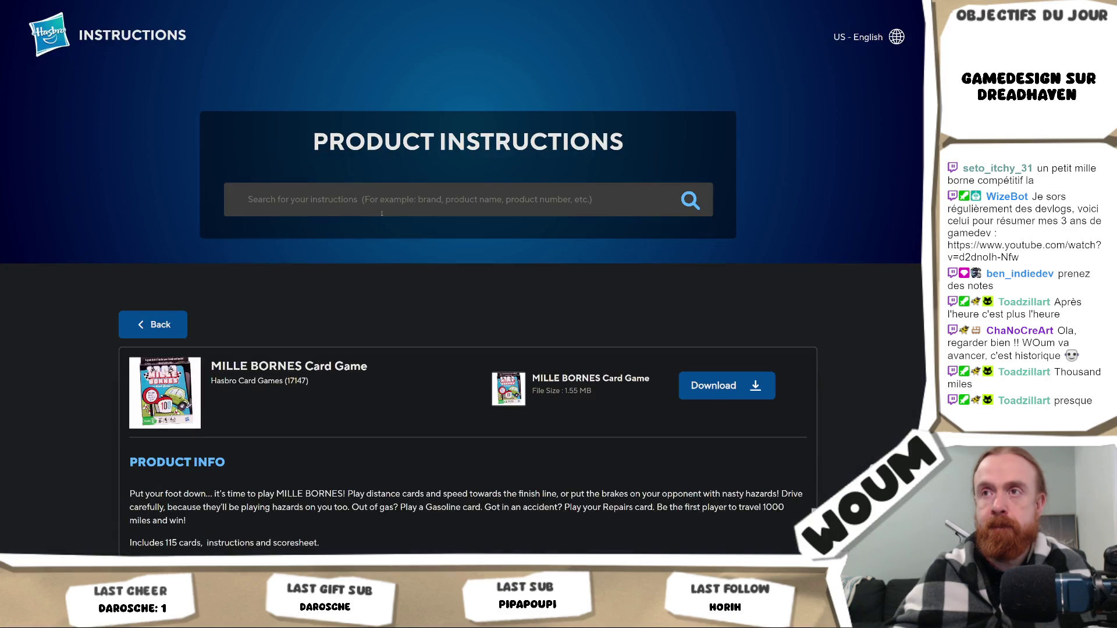
pyautogui.scroll(-3, 333, 300)
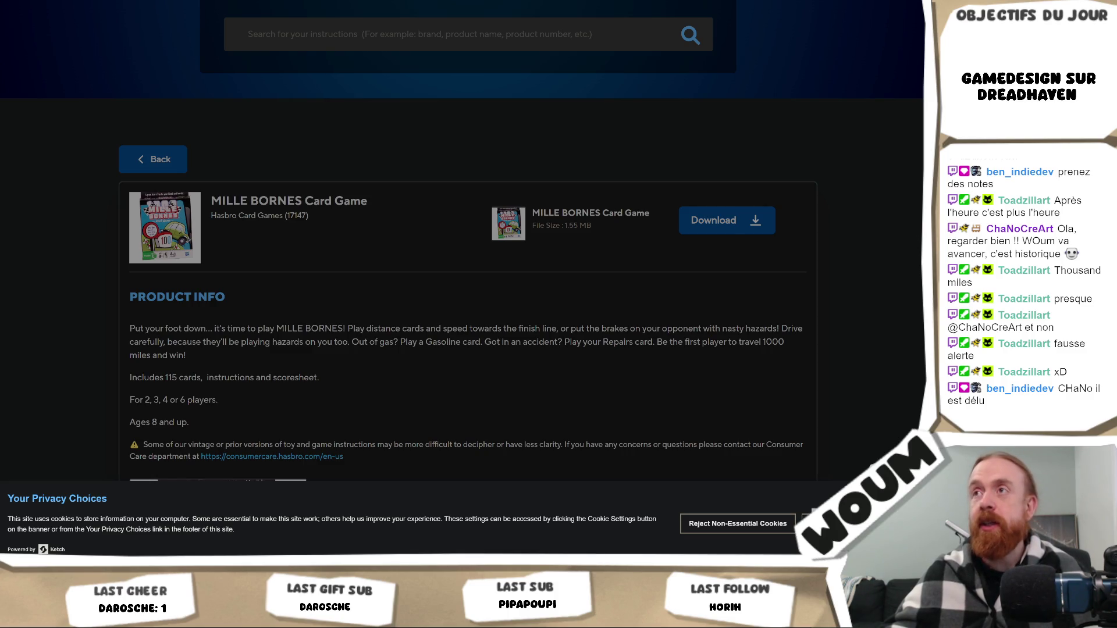
pyautogui.hotkey('ctrl', 'Tab')
pyautogui.hotkey('alt', 'Tab')
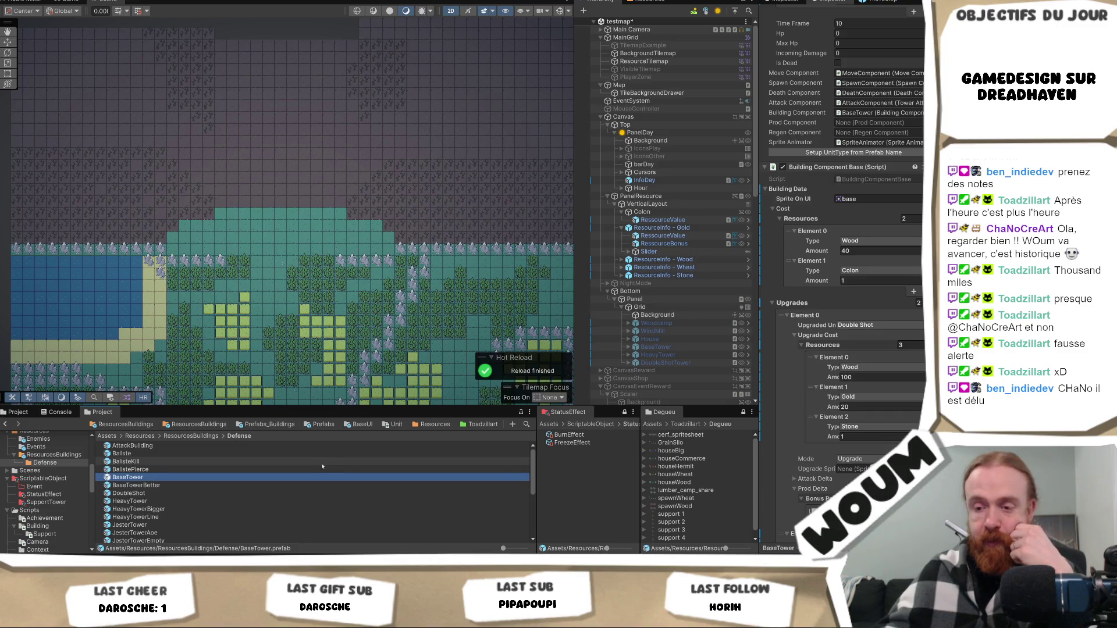
# Open the BaseTowerBetter prefab and review its root object and attack component.
pyautogui.press('Down')
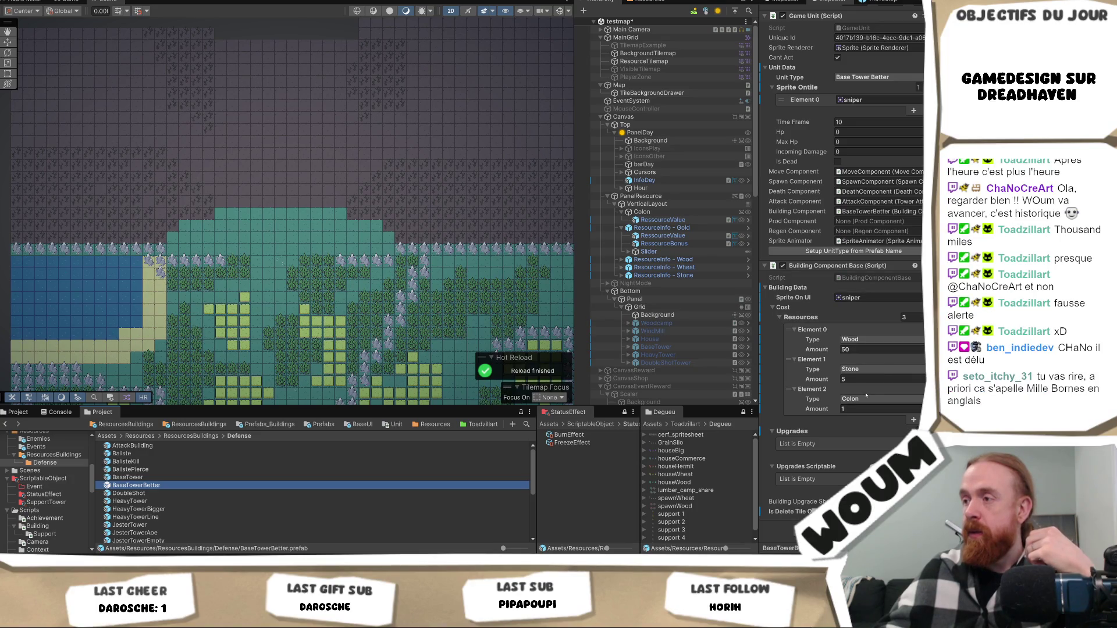
pyautogui.doubleClick(167, 486)
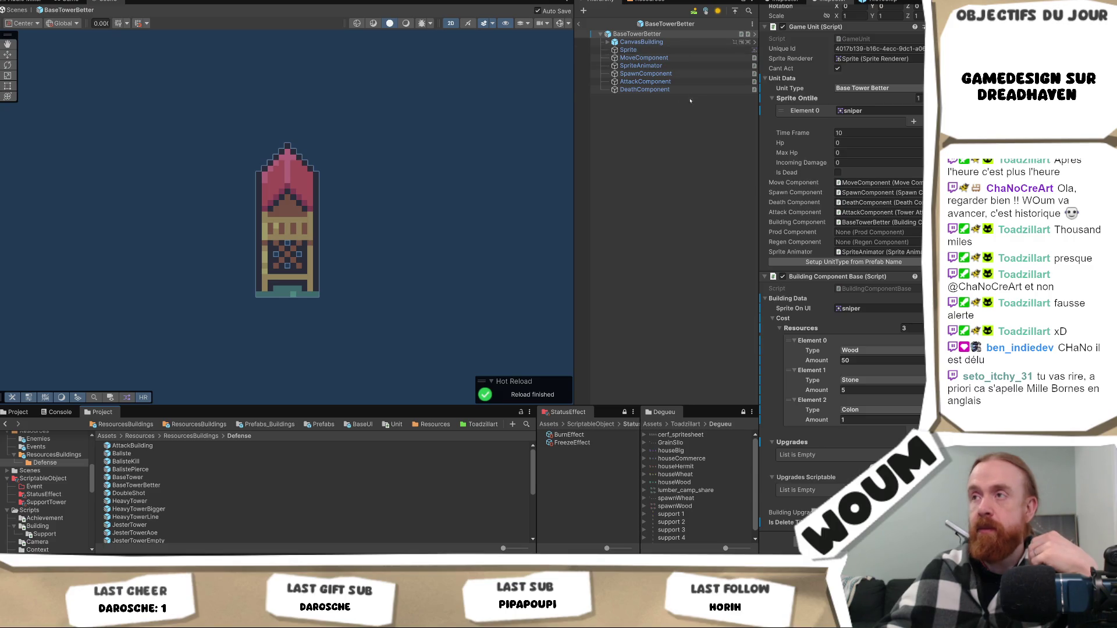
pyautogui.click(645, 81)
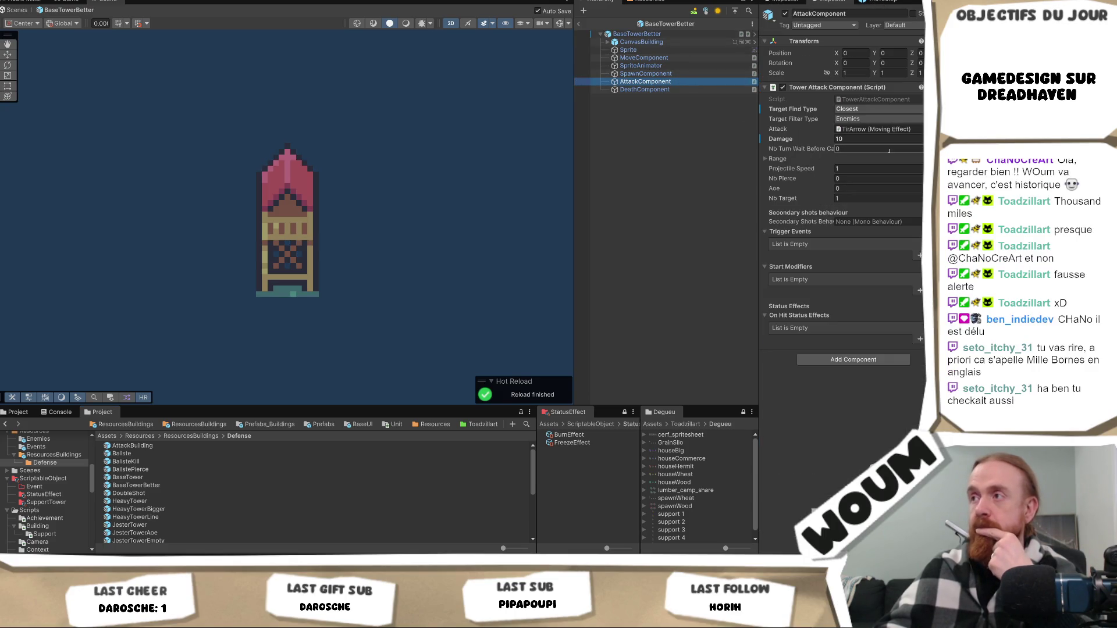
pyautogui.click(650, 33)
pyautogui.scroll(-2, 877, 276)
pyautogui.scroll(3, 877, 276)
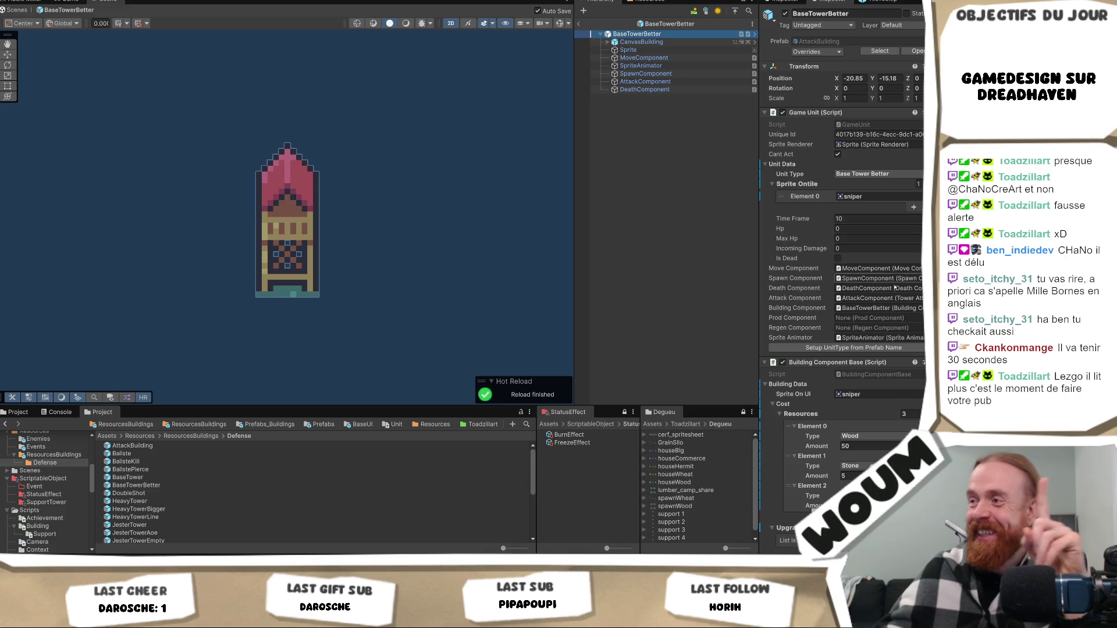
pyautogui.scroll(-3, 916, 354)
pyautogui.scroll(-1, 916, 355)
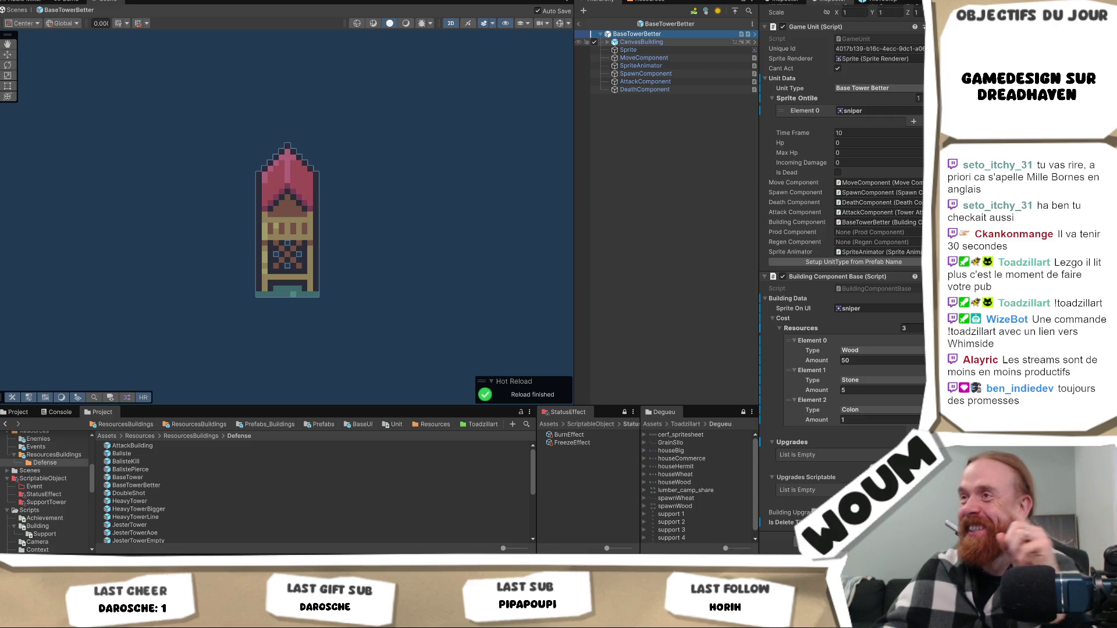
pyautogui.click(630, 82)
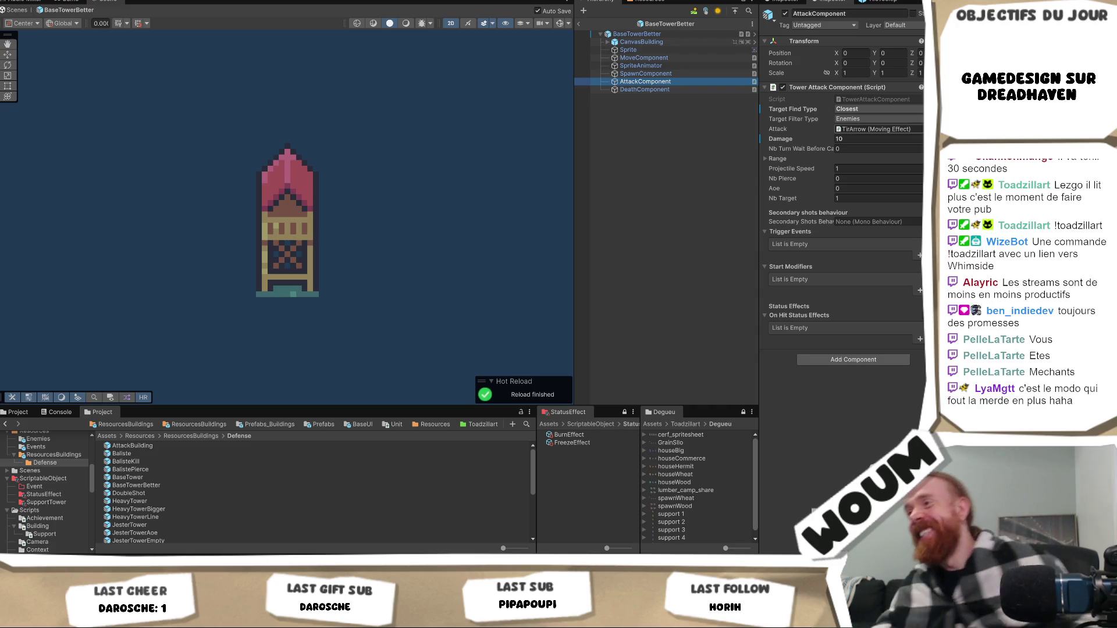
# Set the attack Range to 15 by 15 and recheck the tower's settings.
pyautogui.click(790, 160)
pyautogui.click(852, 167)
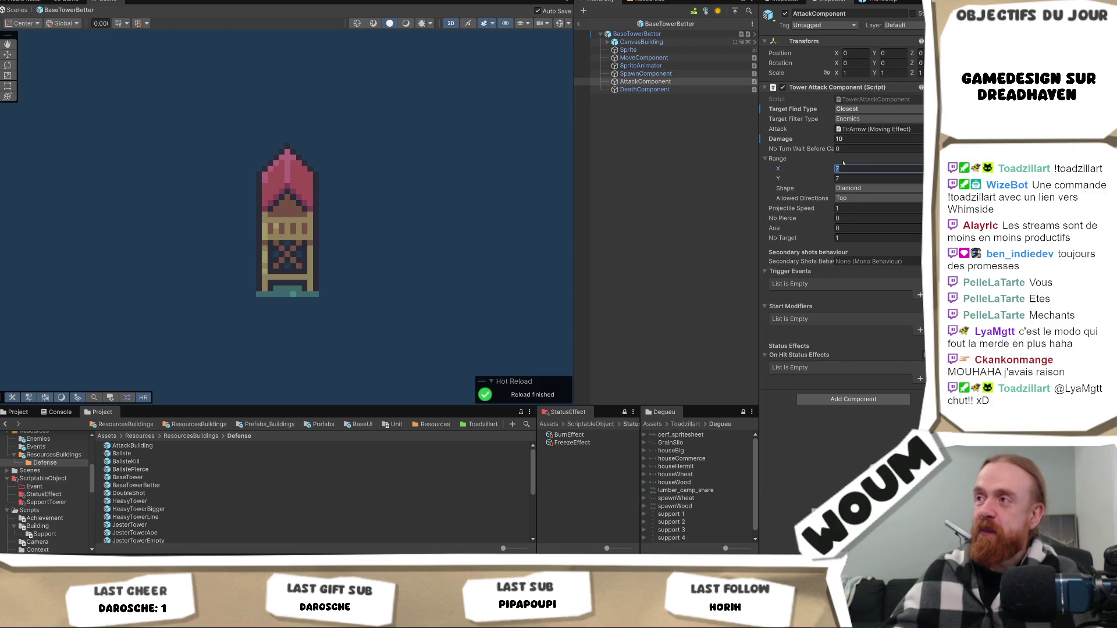
pyautogui.write('15')
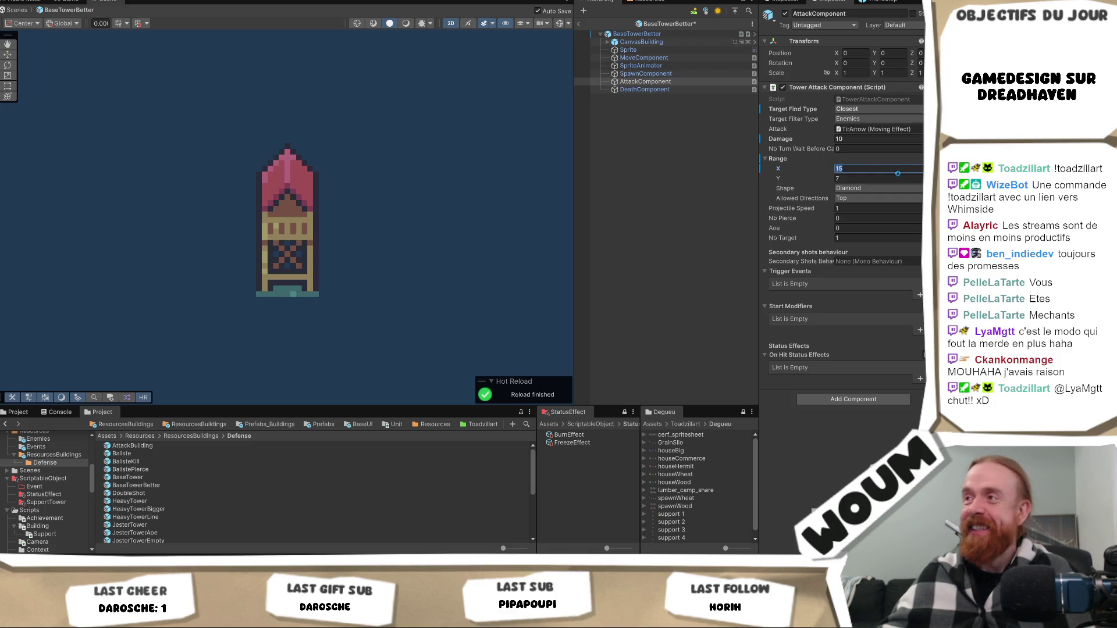
pyautogui.click(881, 176)
pyautogui.write('15')
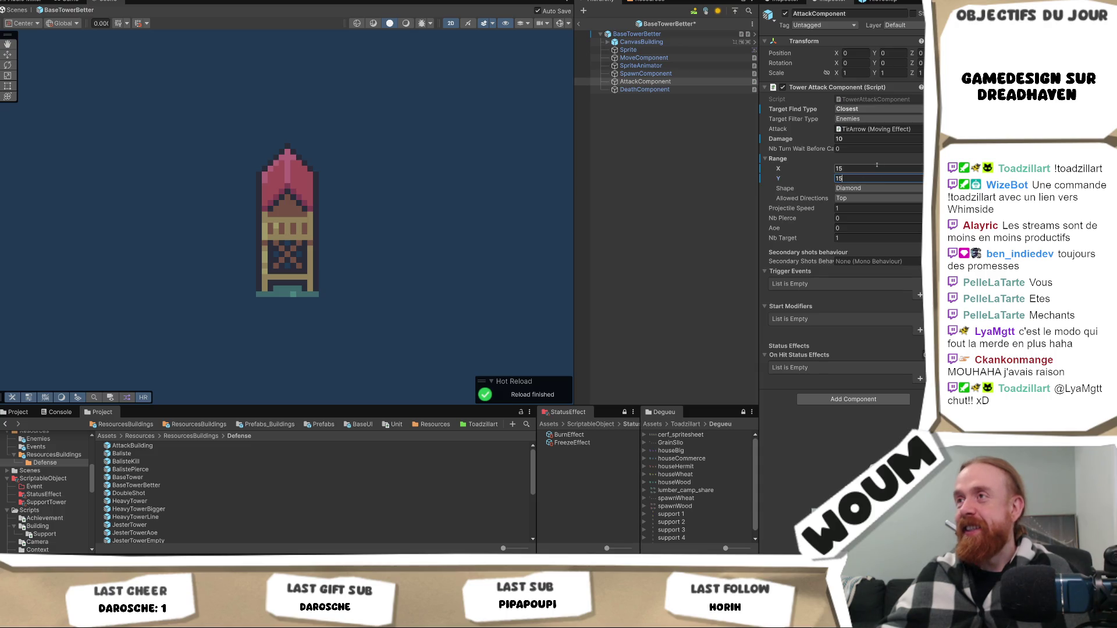
pyautogui.click(645, 137)
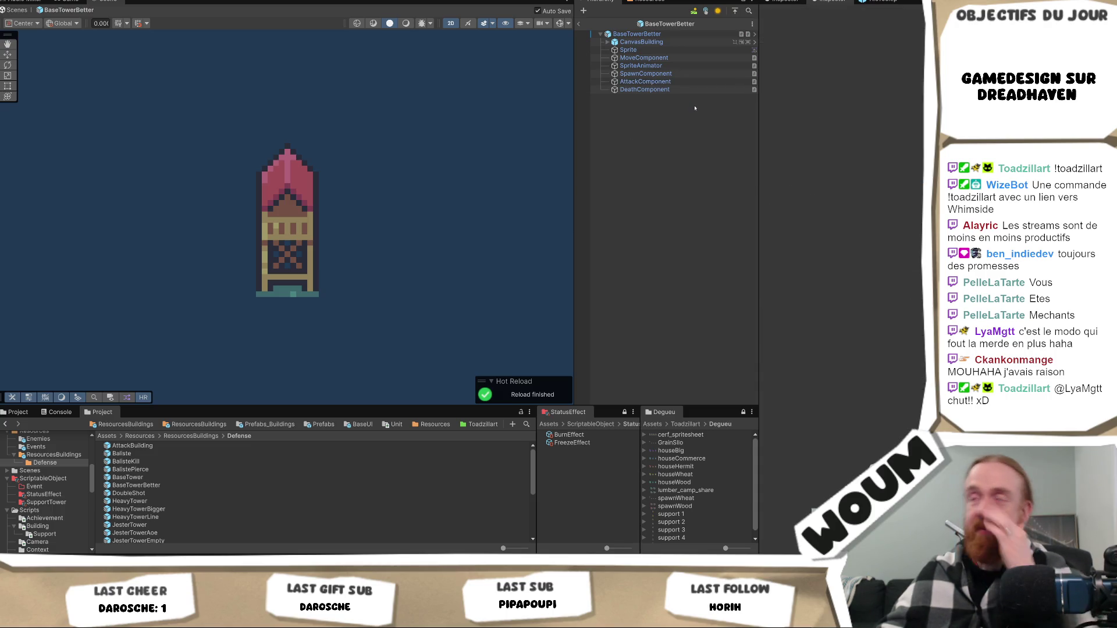
pyautogui.click(668, 34)
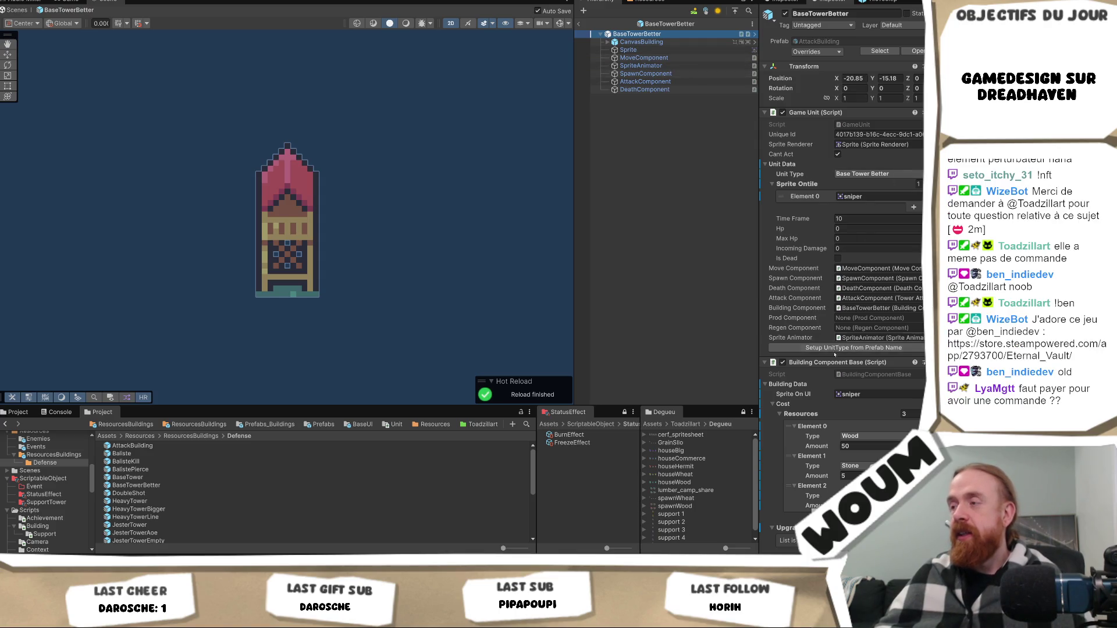
pyautogui.scroll(-3, 836, 350)
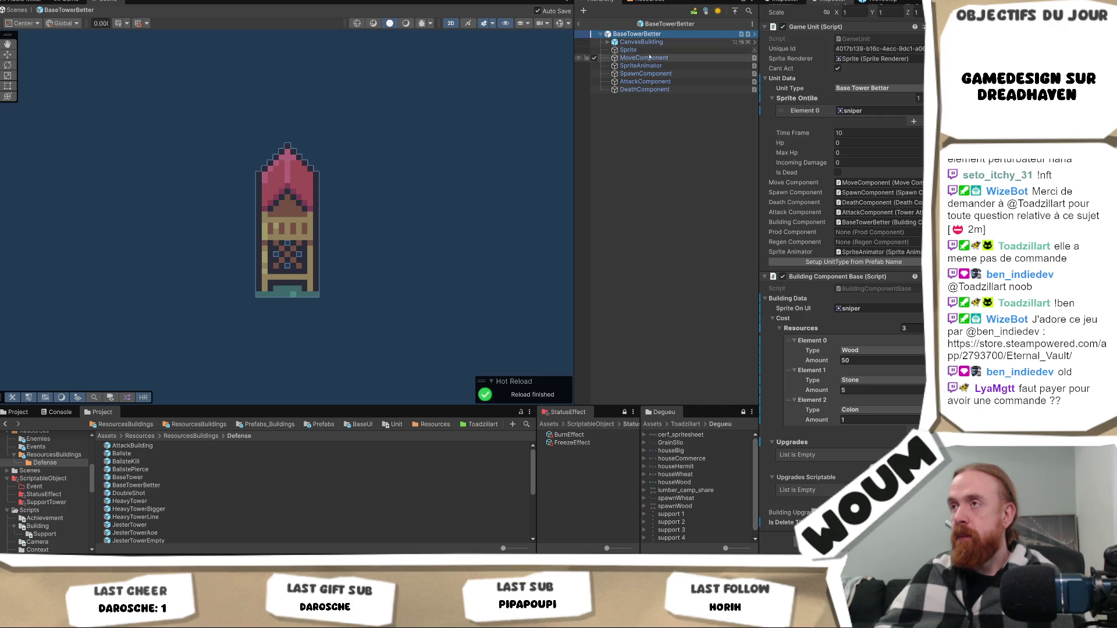
pyautogui.click(645, 81)
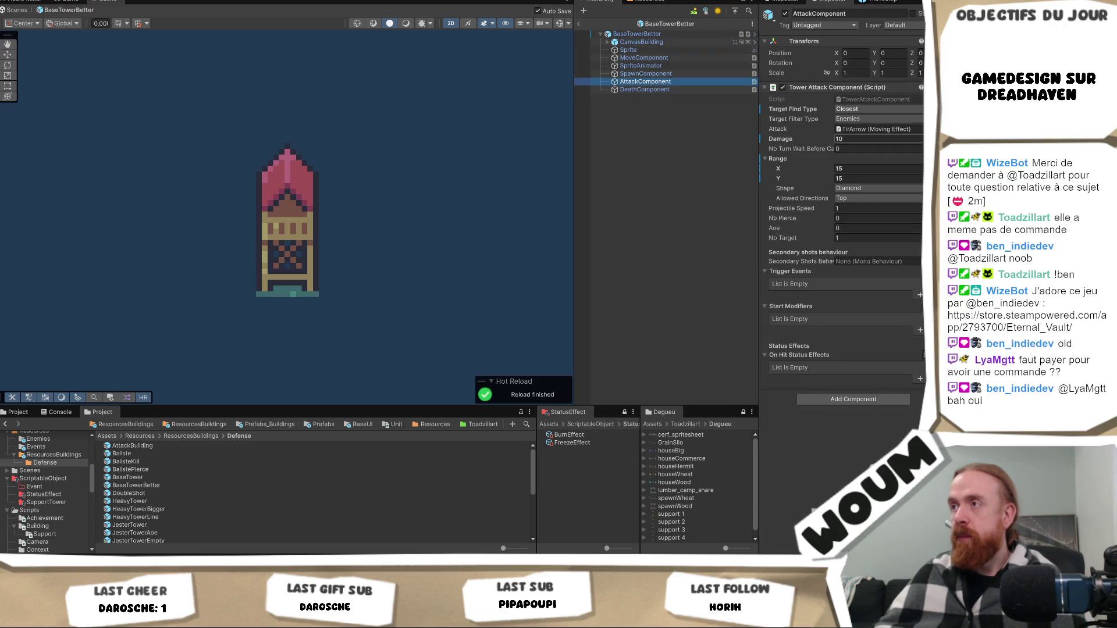
# Inspect BaseTowerBetter's attack Damage field, which reads 5.
pyautogui.click(856, 139)
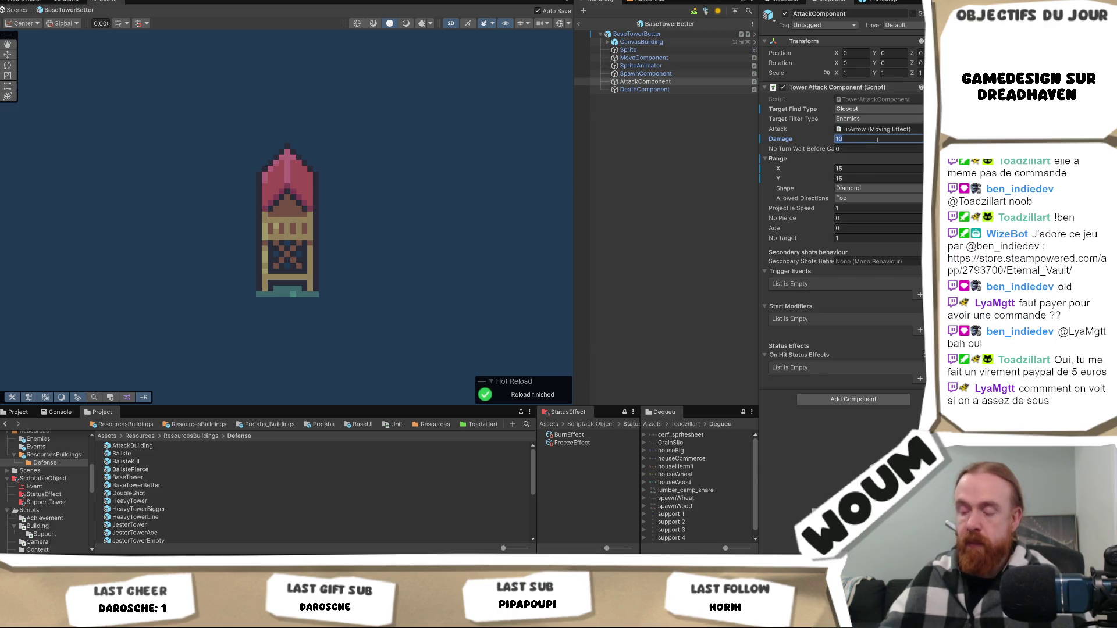
pyautogui.rightClick(779, 138)
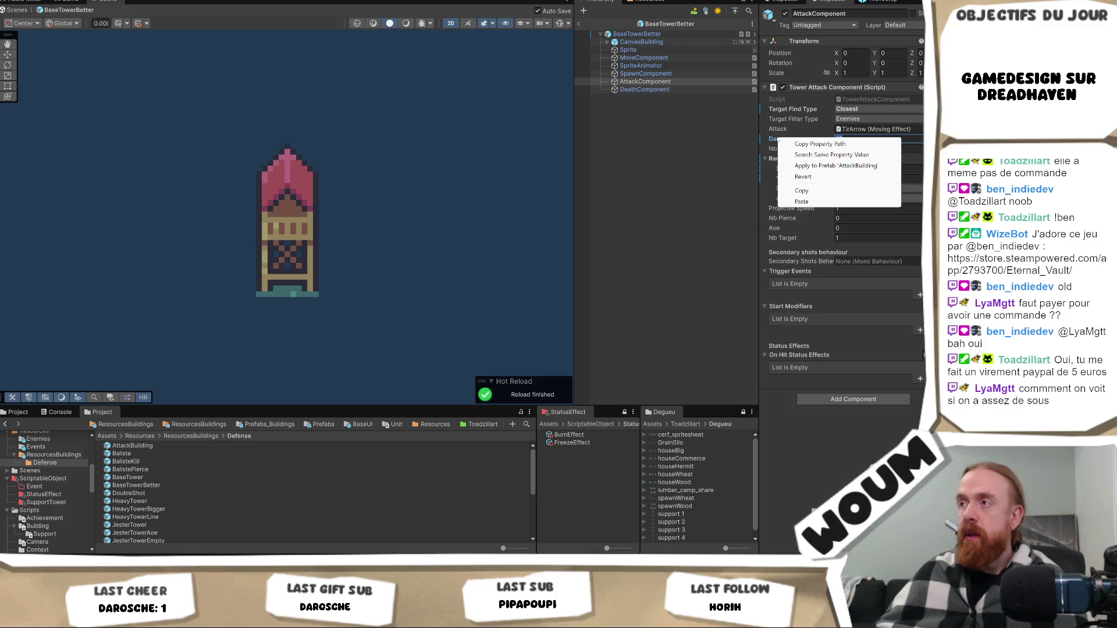
pyautogui.press('Escape')
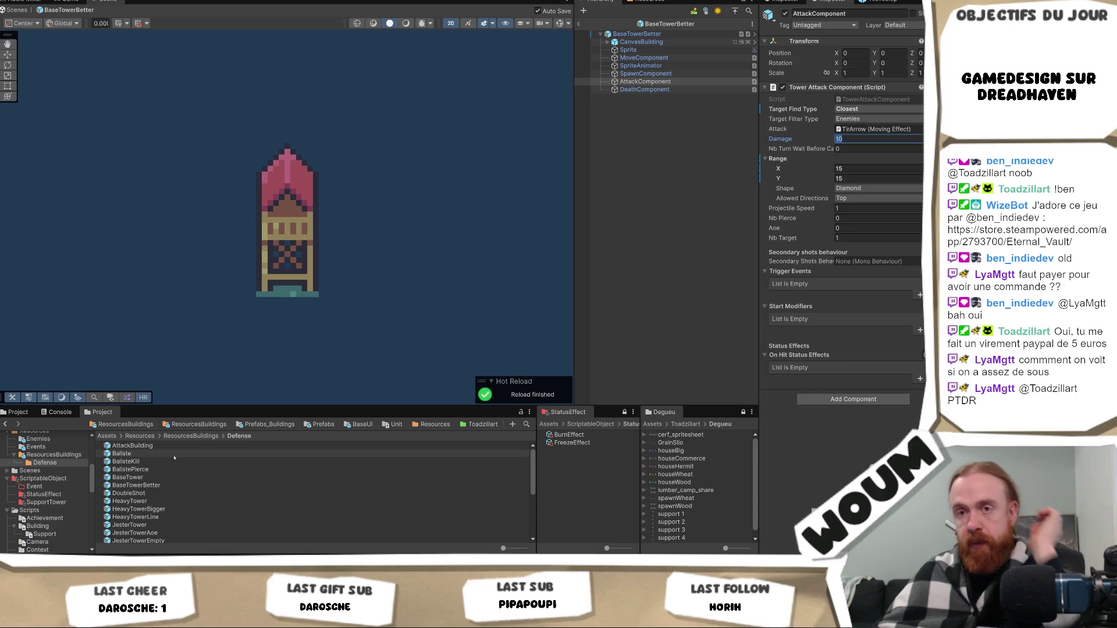
# Compare BaseTower's and BaseTowerBetter's attack settings and widen the scene view.
pyautogui.doubleClick(153, 478)
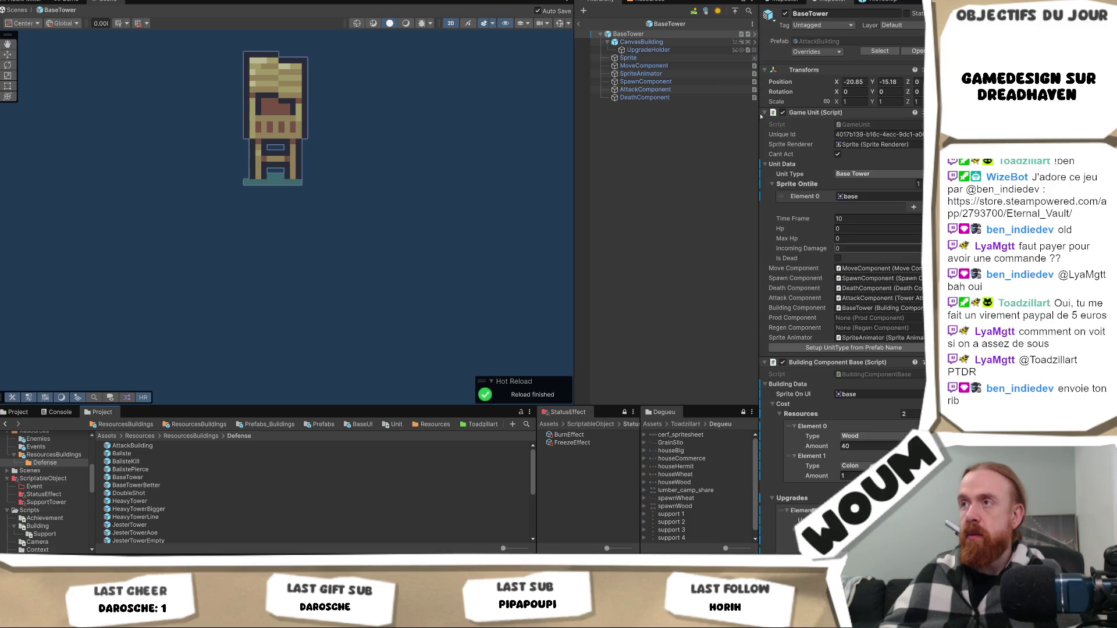
pyautogui.click(669, 90)
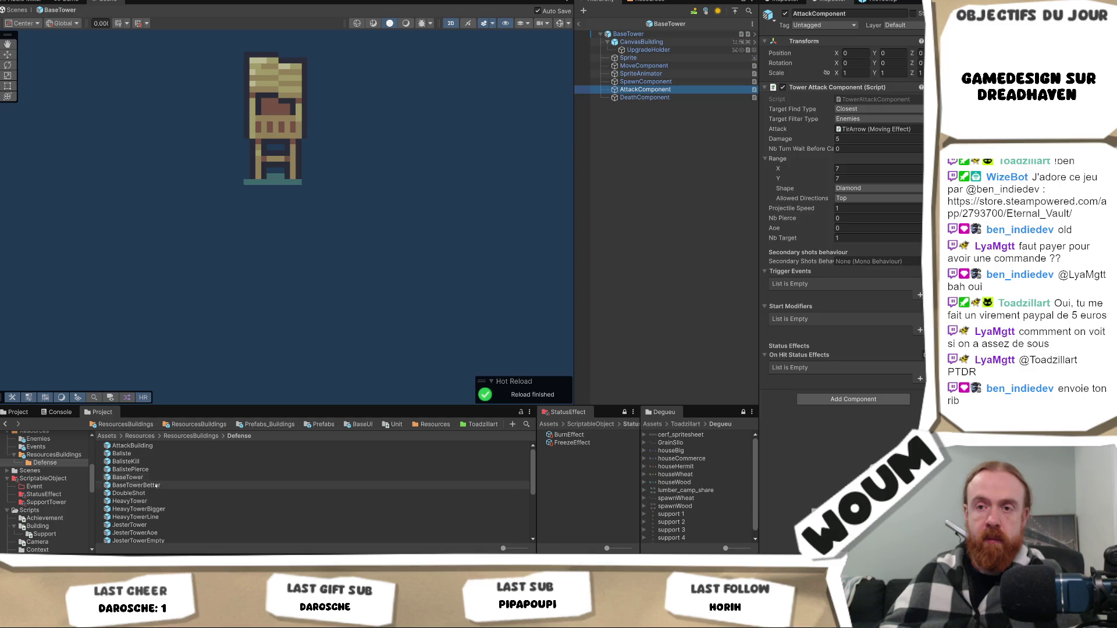
pyautogui.doubleClick(136, 485)
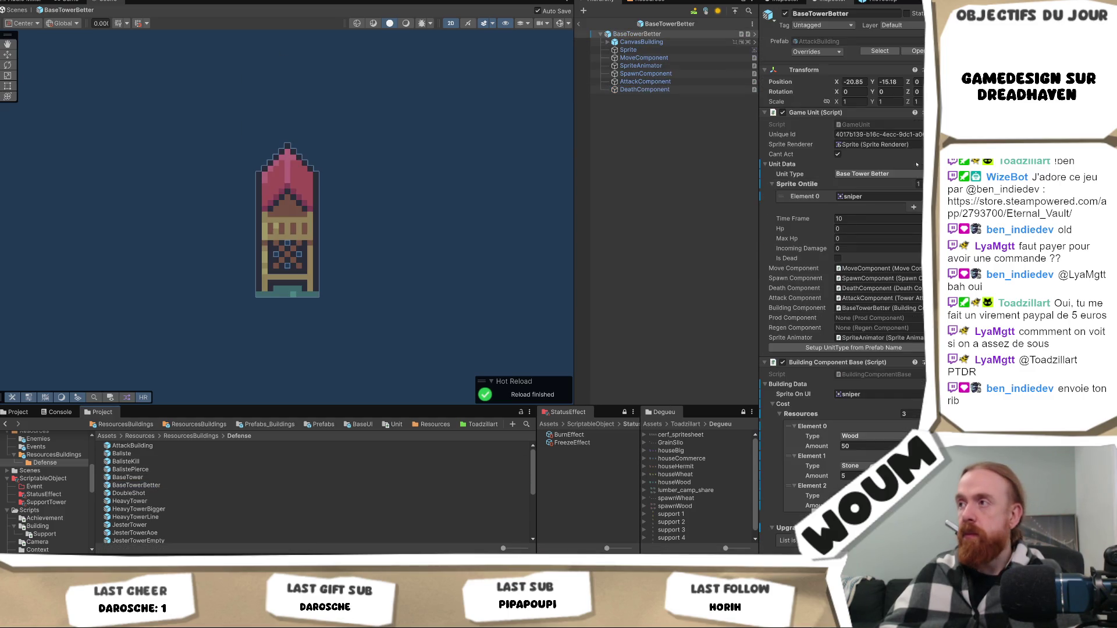
pyautogui.click(643, 81)
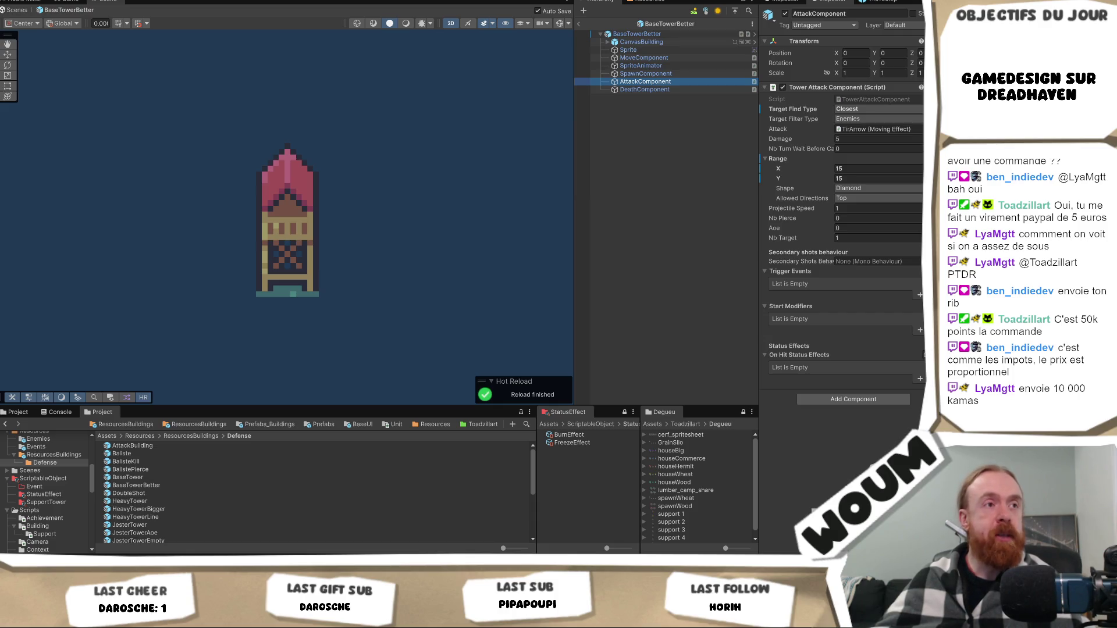
pyautogui.hotkey('alt', 'Tab')
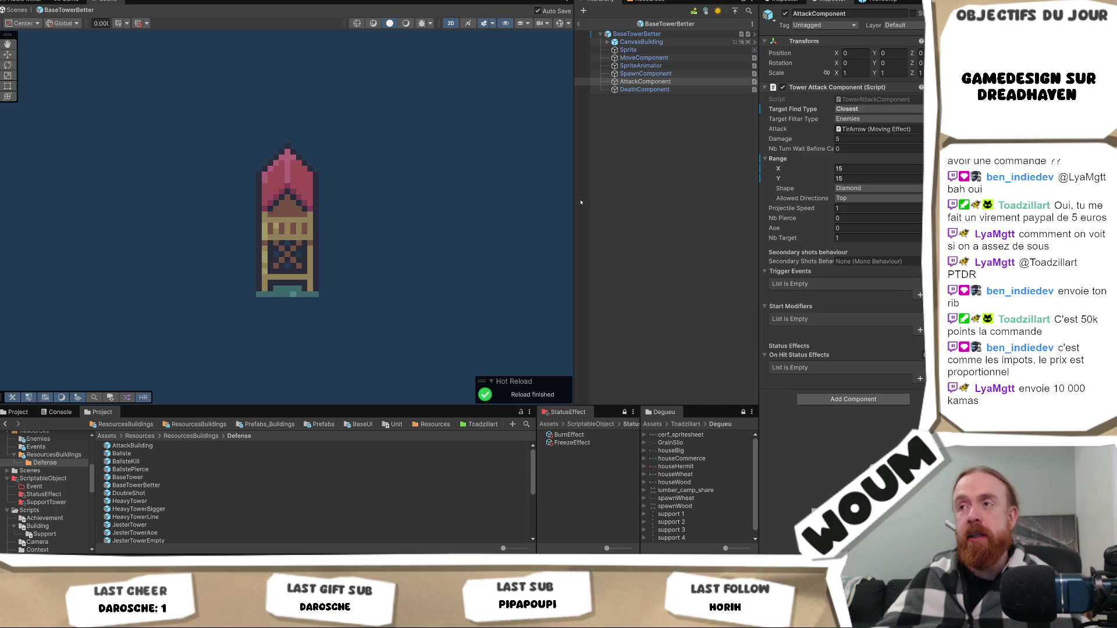
pyautogui.moveTo(571, 204)
pyautogui.mouseDown()
pyautogui.moveTo(581, 204)
pyautogui.moveTo(553, 203)
pyautogui.moveTo(592, 203)
pyautogui.moveTo(544, 206)
pyautogui.moveTo(564, 210)
pyautogui.mouseUp()
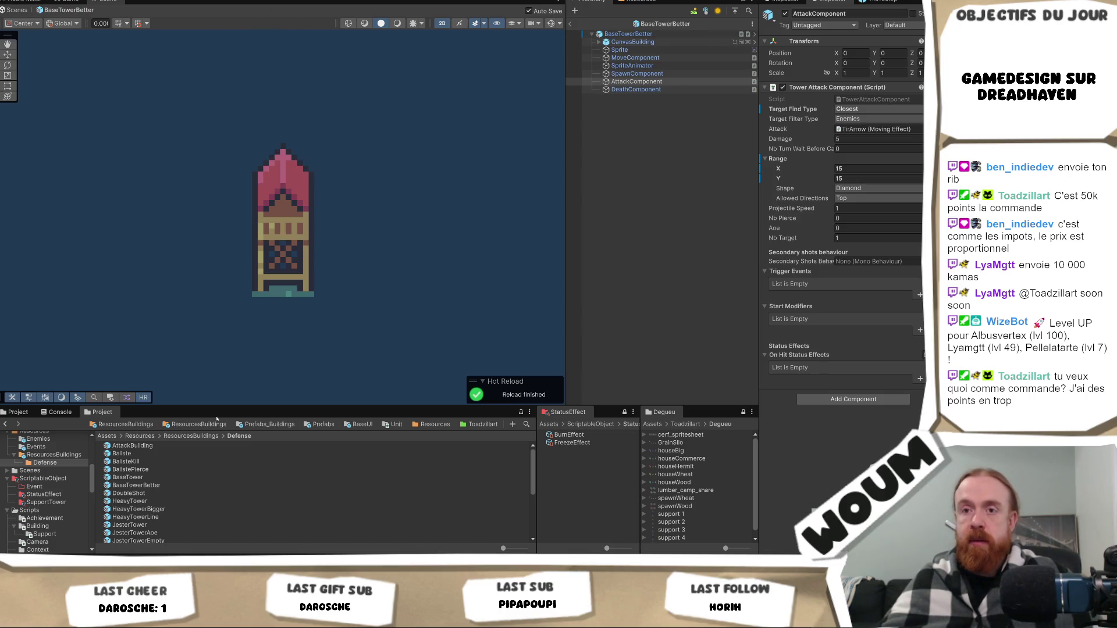
# Review DoubleShot's attack (range 7, 2 targets), then open the BaseTower prefab.
pyautogui.doubleClick(160, 485)
pyautogui.press('Down')
pyautogui.press('Return')
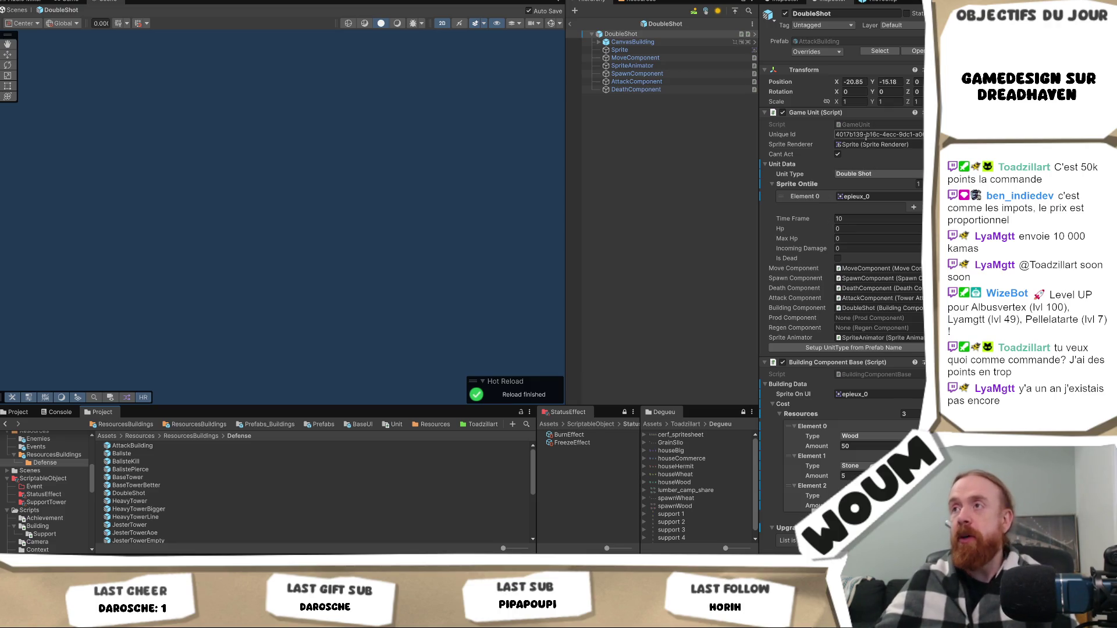
pyautogui.click(680, 82)
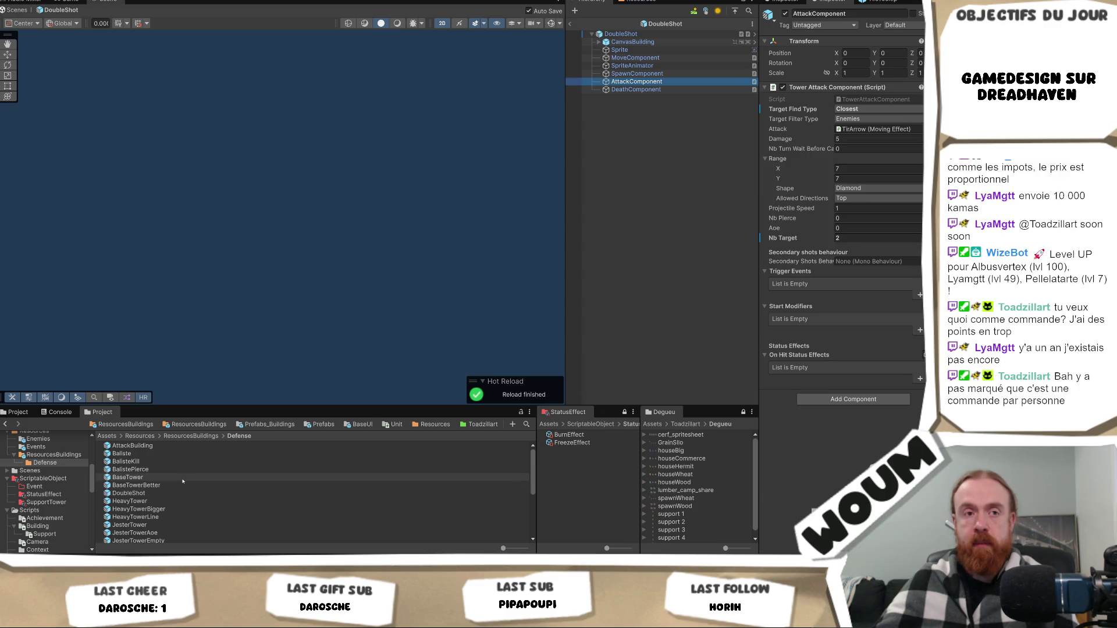
pyautogui.doubleClick(183, 479)
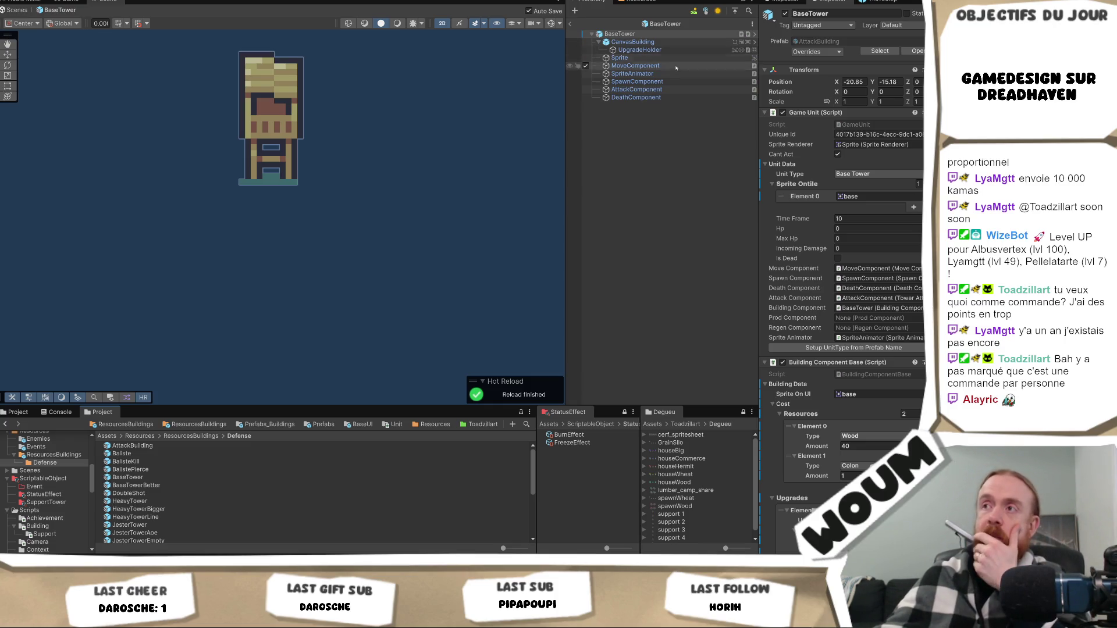
# Remove the Colon entry from BaseTower's build cost.
pyautogui.click(673, 88)
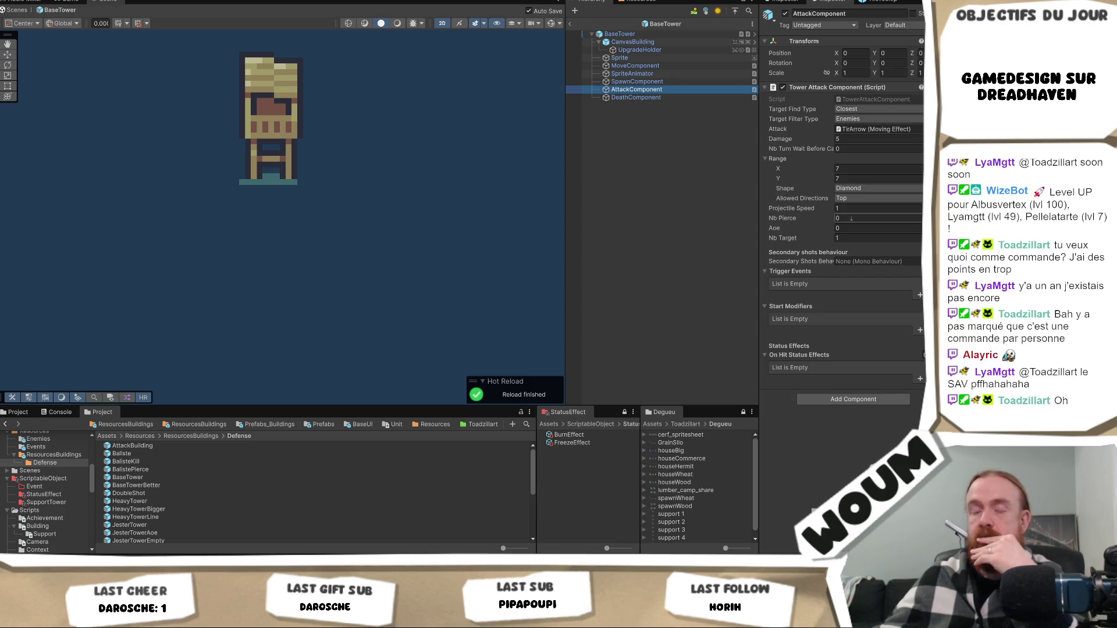
pyautogui.click(667, 33)
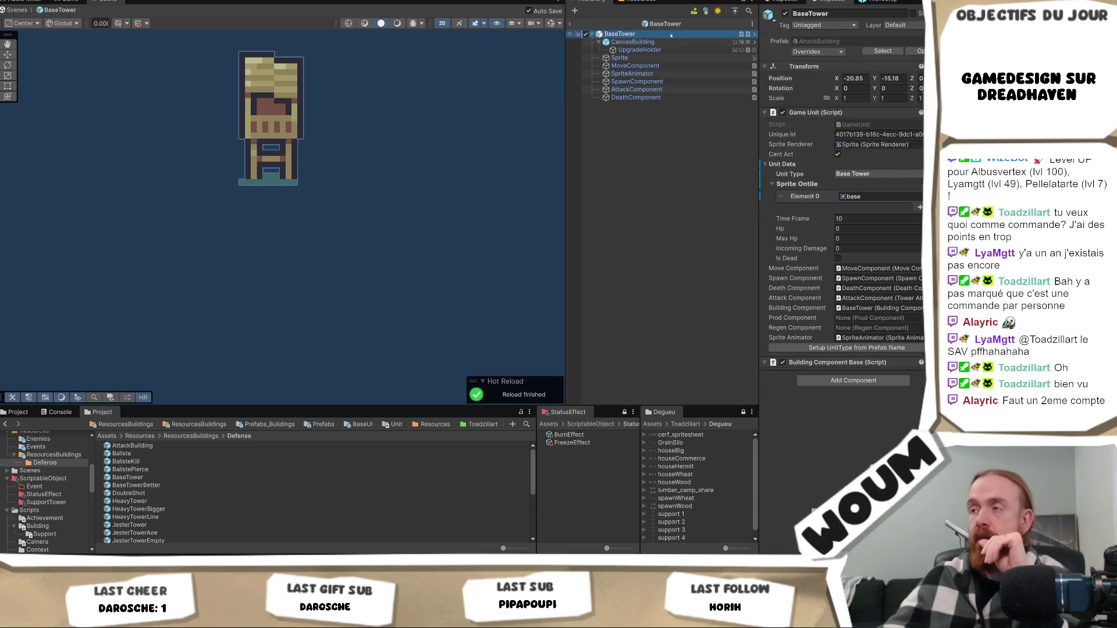
pyautogui.scroll(-5, 873, 260)
pyautogui.scroll(-2, 873, 261)
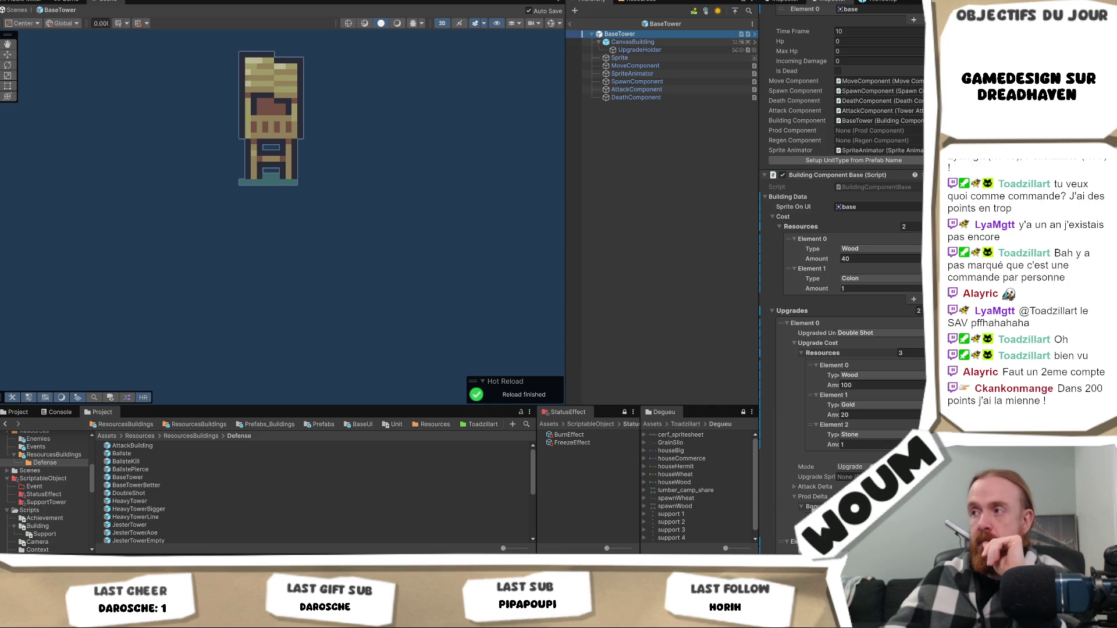
pyautogui.click(901, 288)
pyautogui.click(920, 299)
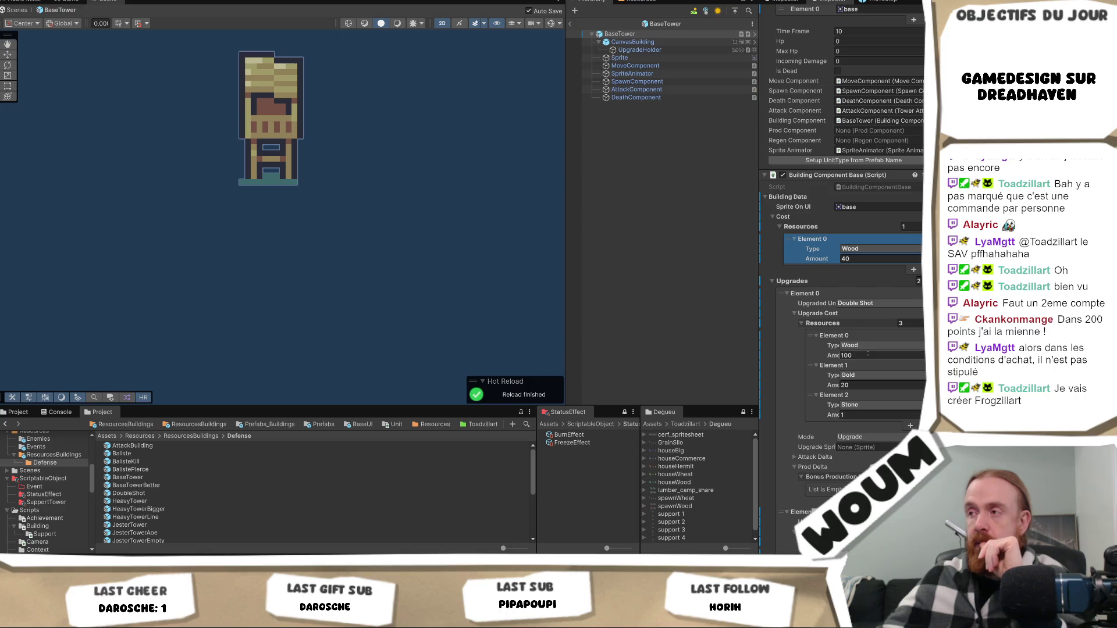
# Set the Double Shot upgrade's Wood amount to 40.
pyautogui.click(867, 355)
pyautogui.write('40')
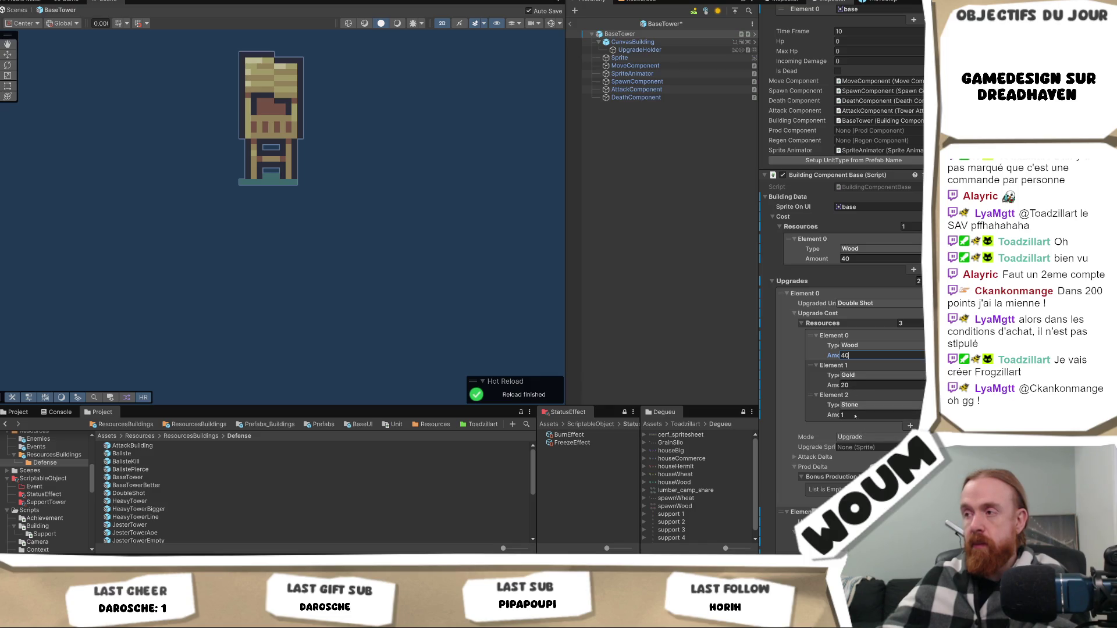
pyautogui.scroll(-3, 872, 418)
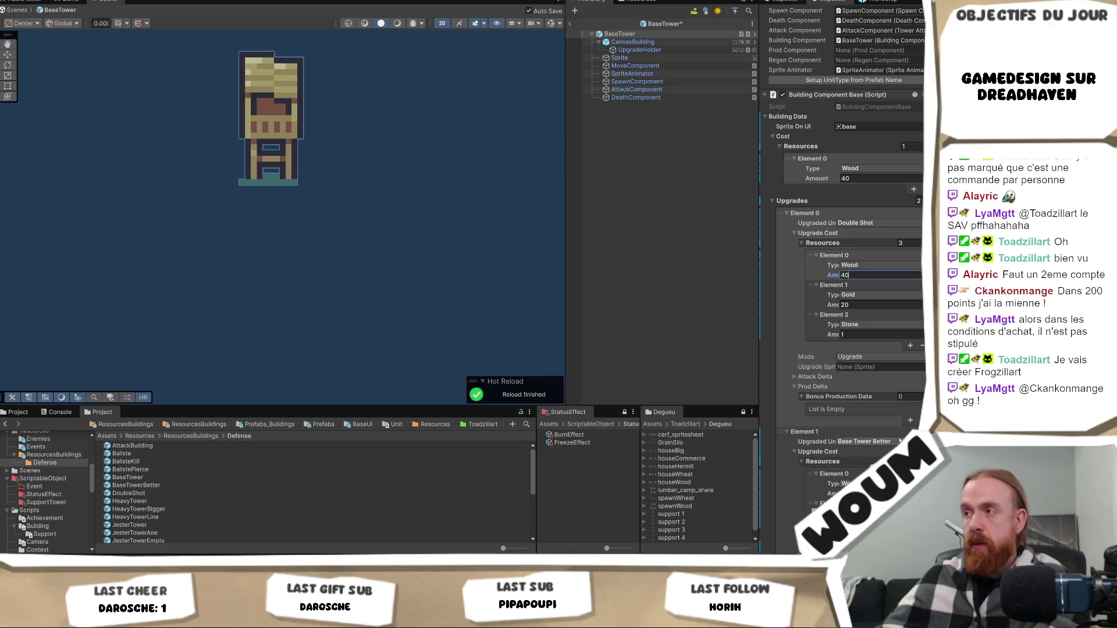
pyautogui.scroll(3, 890, 348)
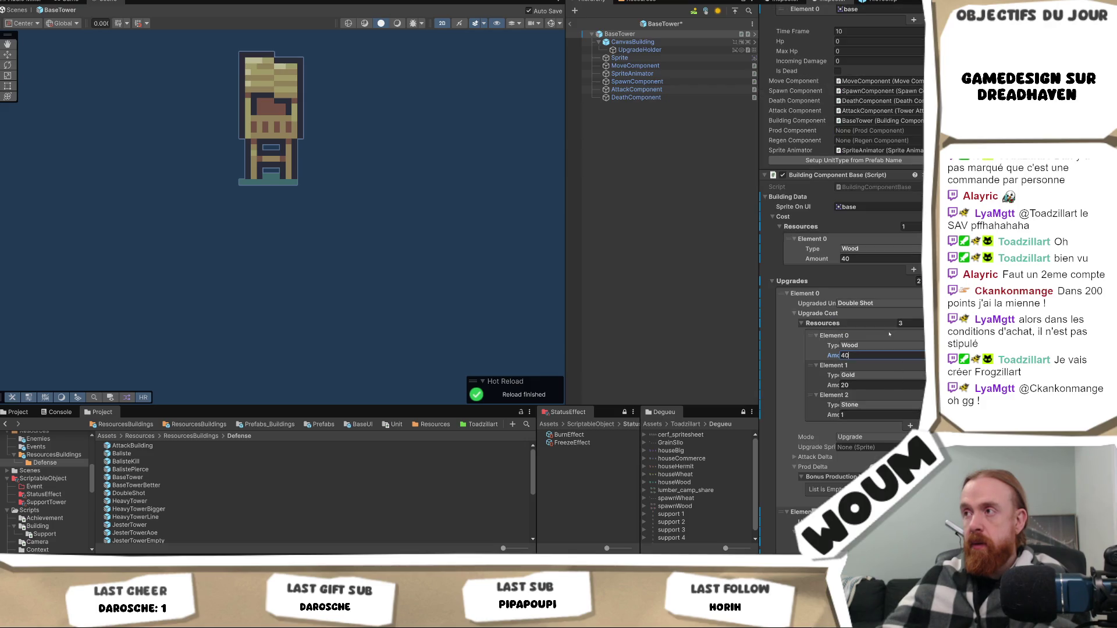
# Re-add a Colon build cost with Amount 1.
pyautogui.click(915, 271)
pyautogui.click(875, 279)
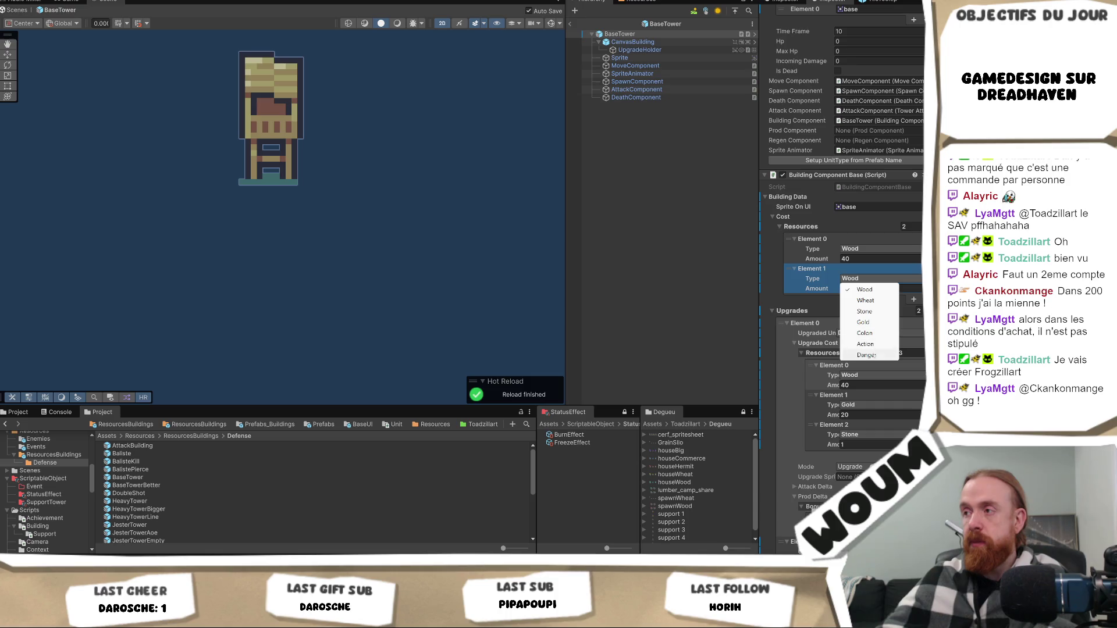
pyautogui.click(864, 332)
pyautogui.click(863, 289)
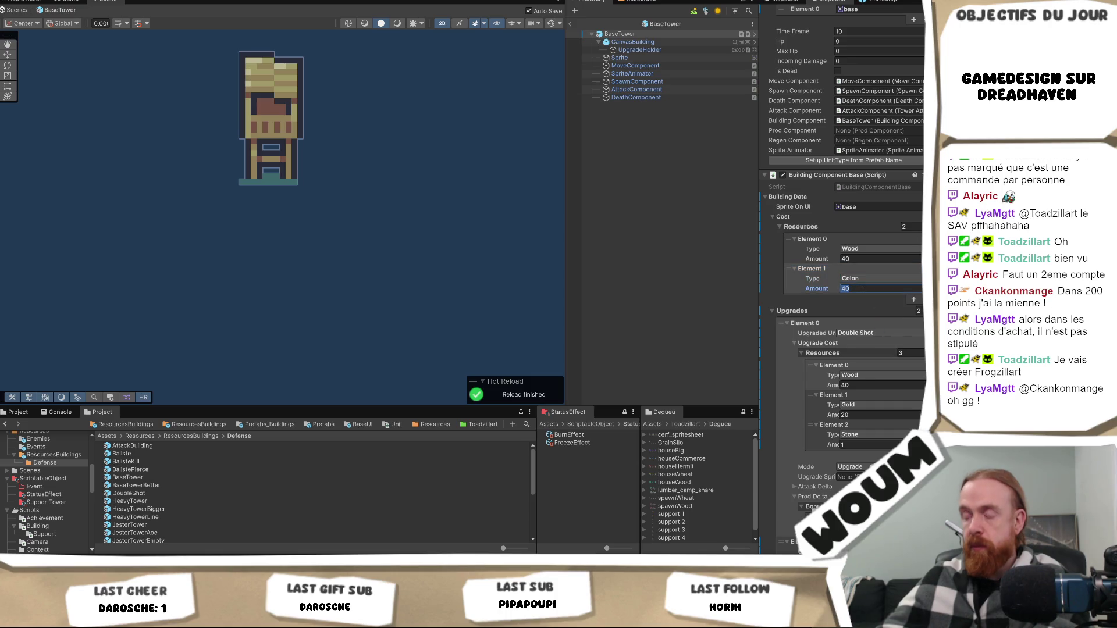
pyautogui.write('1')
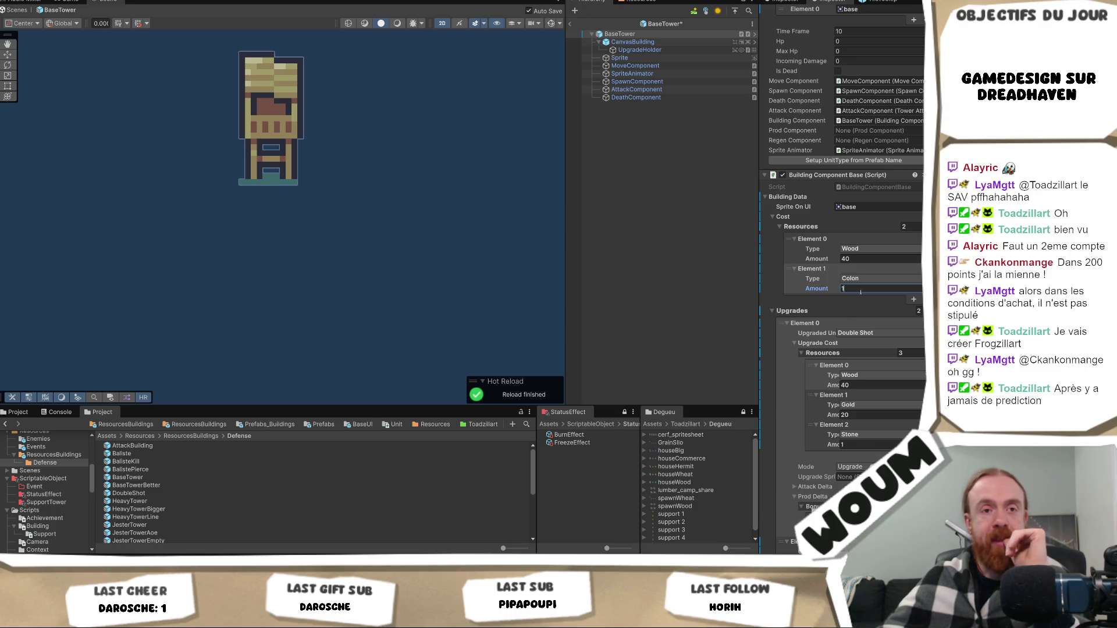
pyautogui.click(846, 312)
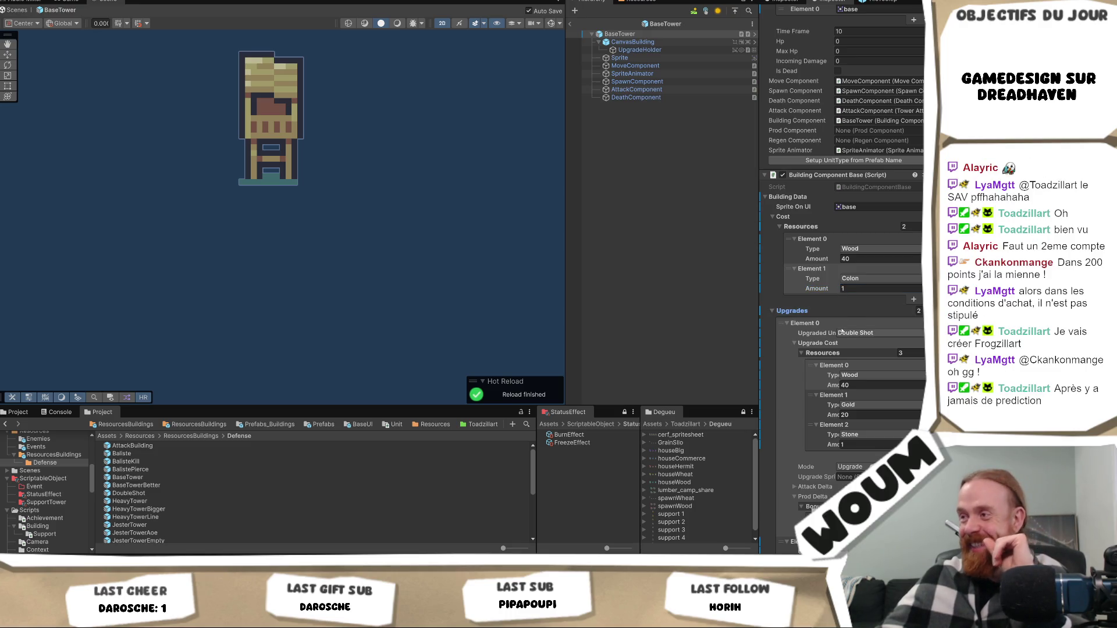
pyautogui.scroll(-2, 850, 343)
pyautogui.scroll(-3, 851, 343)
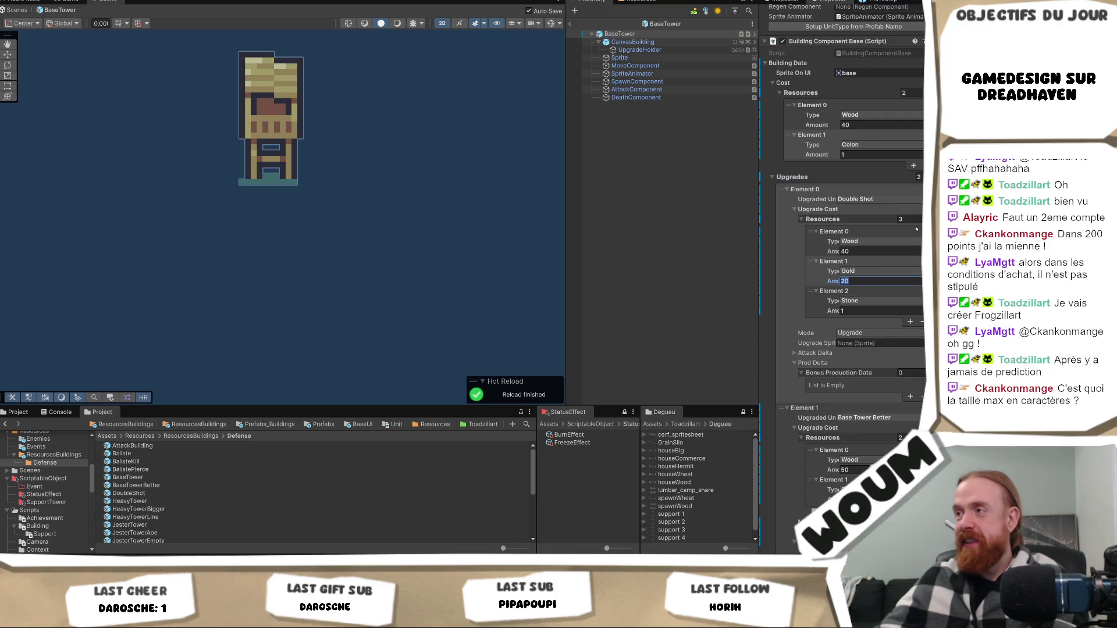
# Reduce Double Shot's upgrade cost to its single Wood entry.
pyautogui.click(916, 218)
pyautogui.write('1')
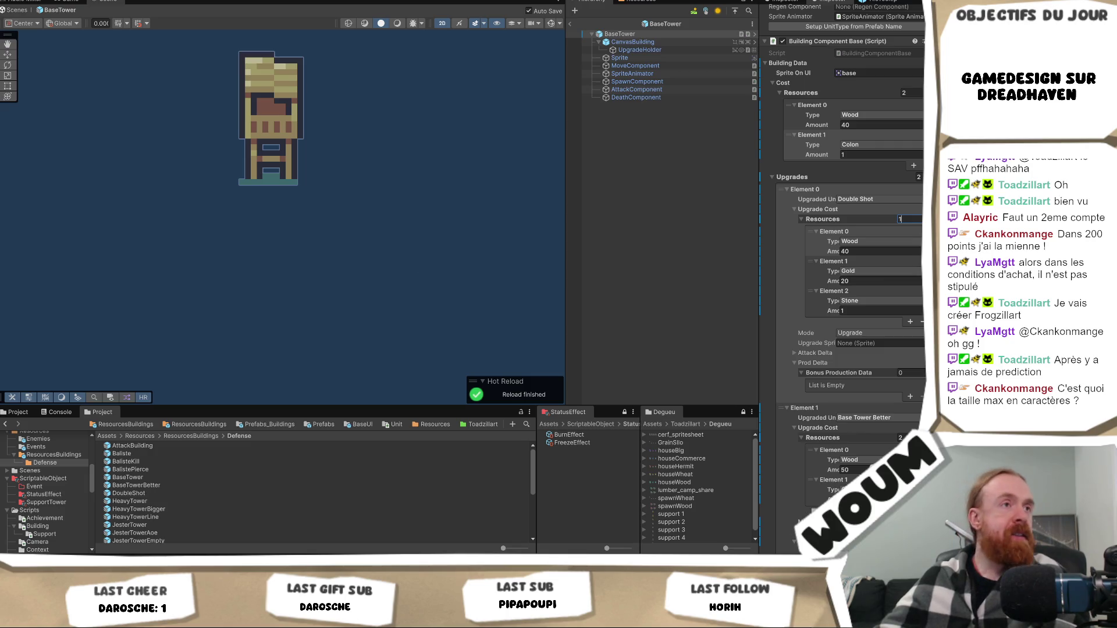
pyautogui.press('Return')
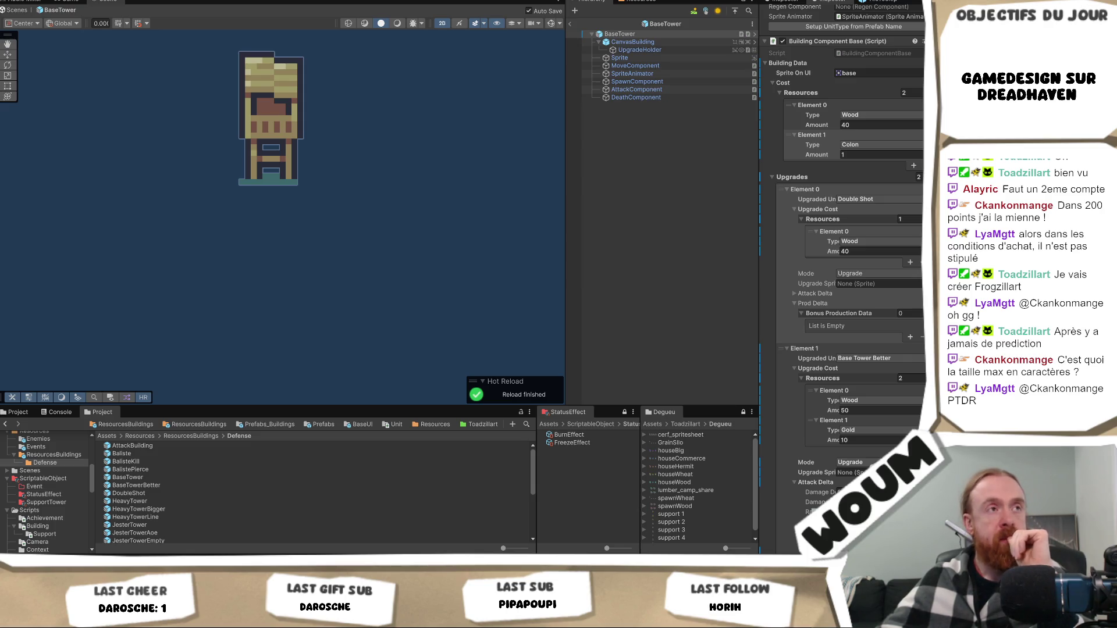
pyautogui.rightClick(265, 187)
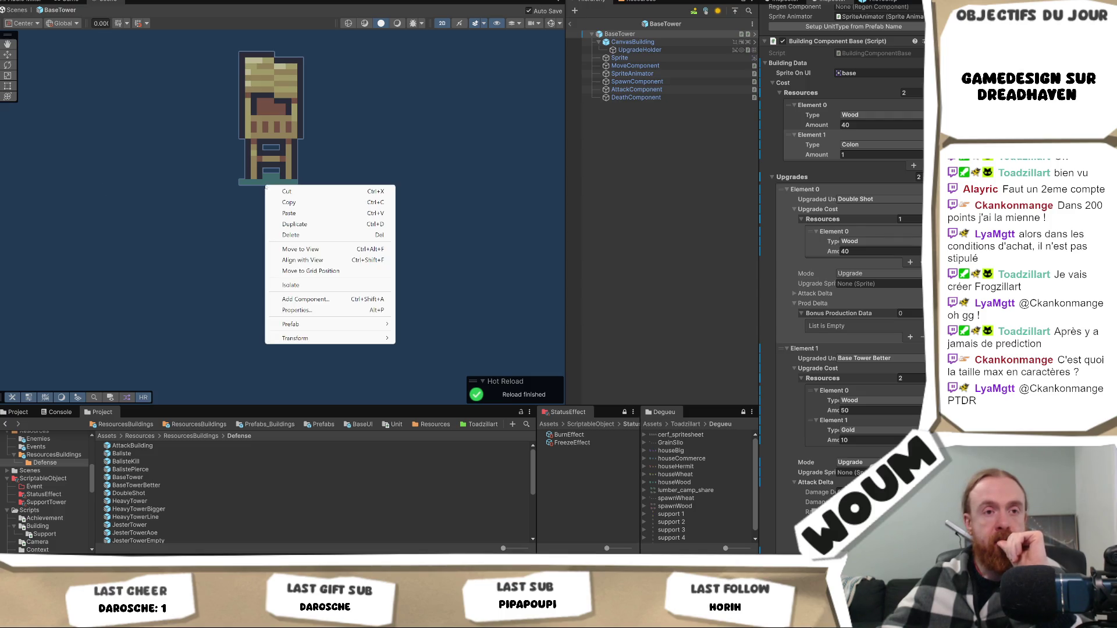
pyautogui.click(196, 215)
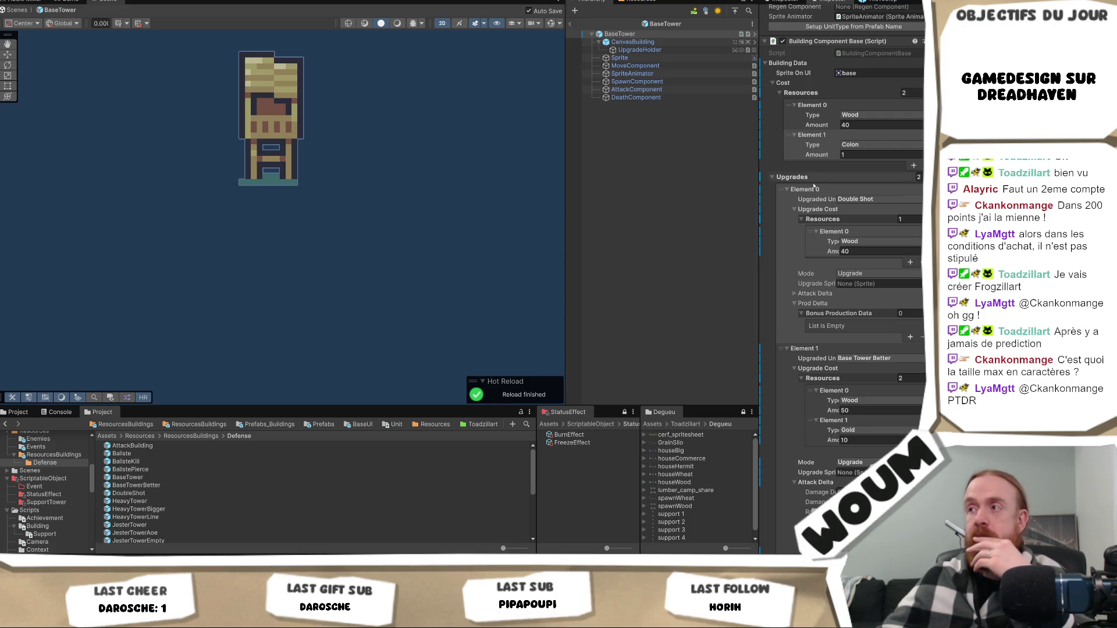
# Set Base Tower Better's upgrade cost to Wood 40 only.
pyautogui.scroll(-2, 912, 274)
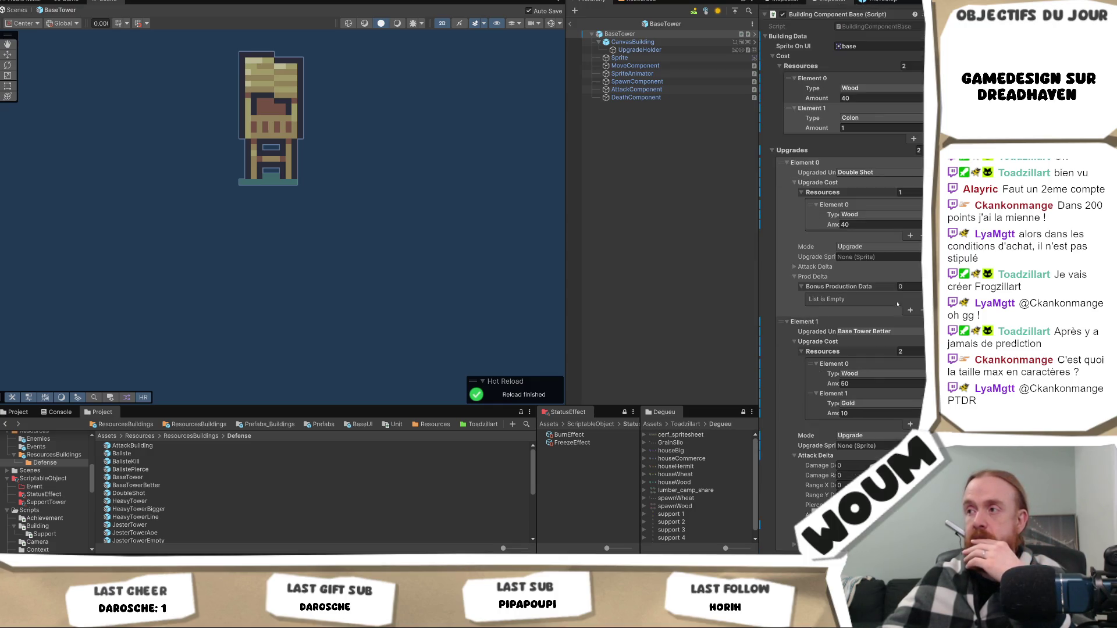
pyautogui.click(911, 351)
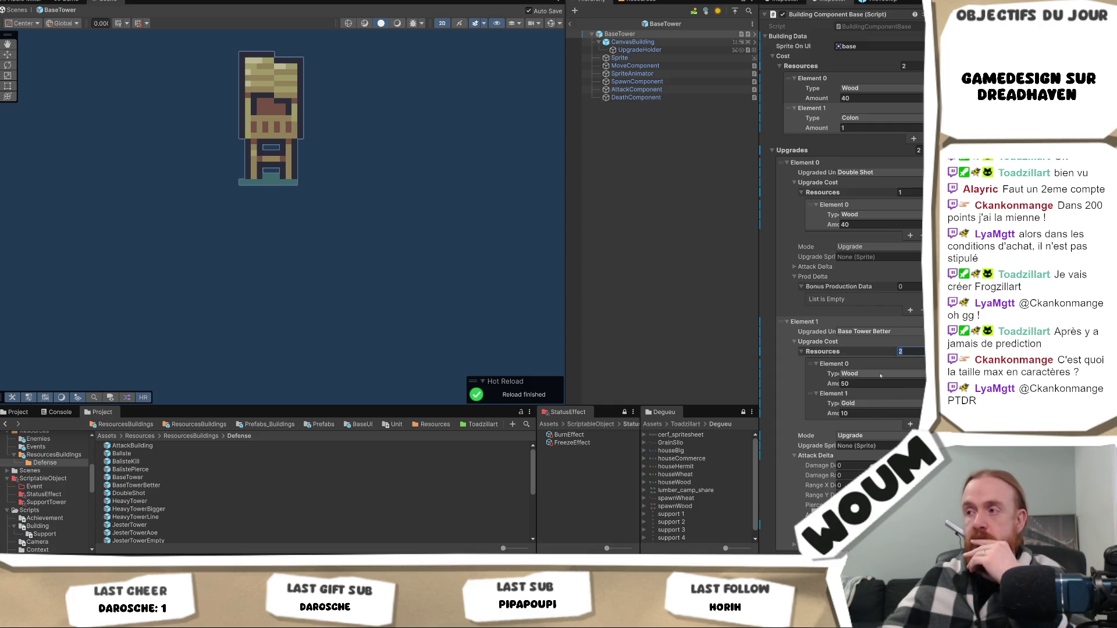
pyautogui.scroll(-2, 880, 376)
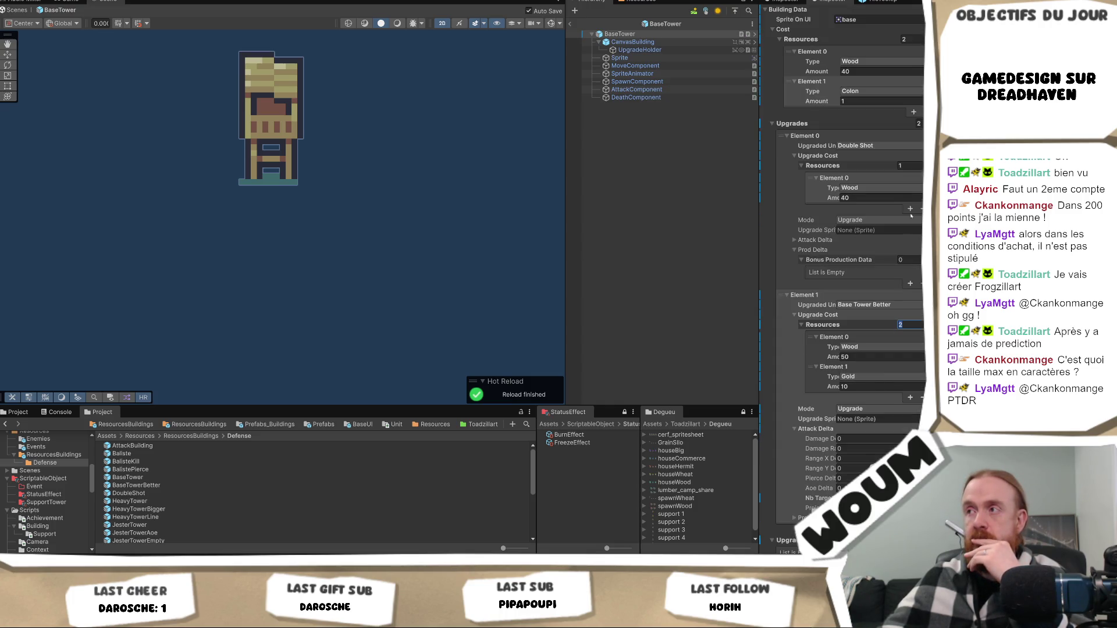
pyautogui.click(896, 356)
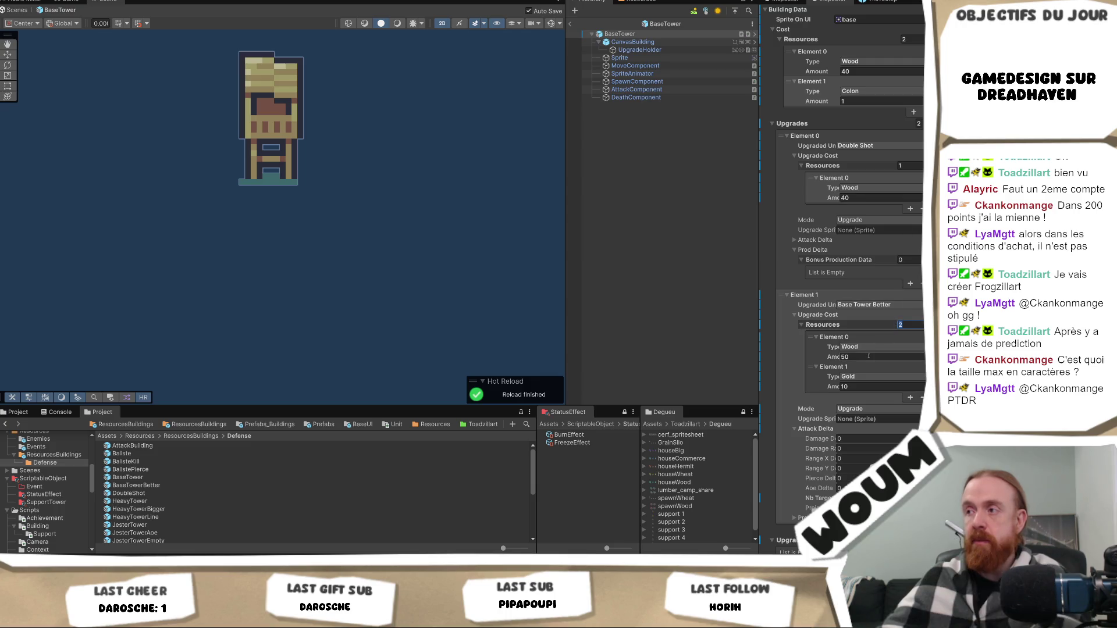
pyautogui.write('40')
pyautogui.click(907, 324)
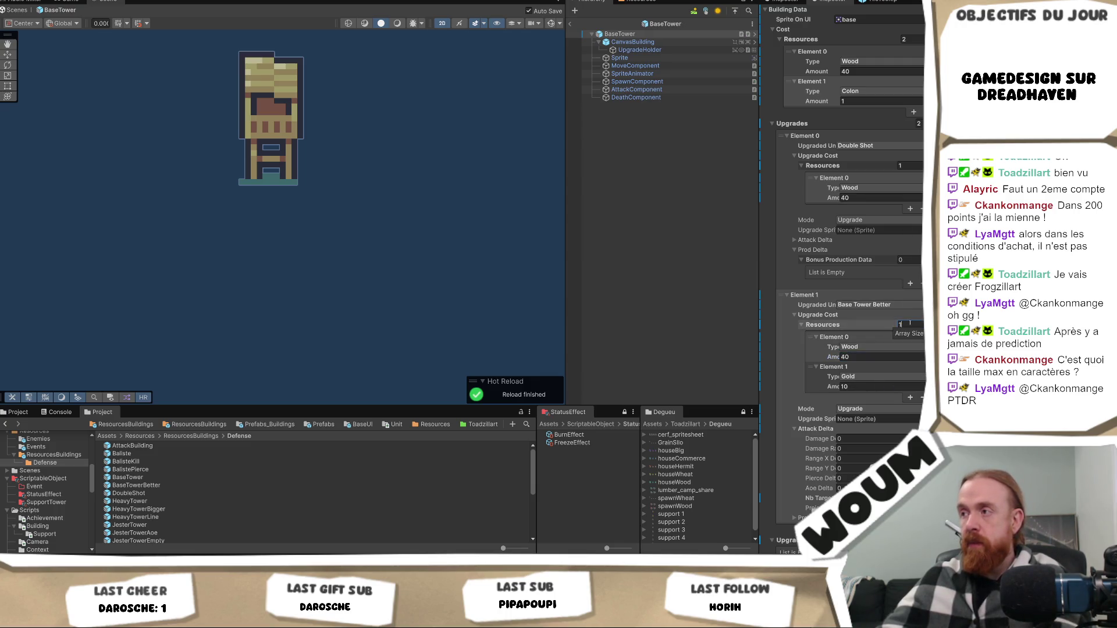
pyautogui.write('1')
pyautogui.press('Return')
# Add a Gold cost of 20 to the Double Shot upgrade.
pyautogui.click(910, 208)
pyautogui.click(875, 218)
pyautogui.click(863, 261)
pyautogui.click(878, 227)
pyautogui.write('10')
pyautogui.press('BackSpace')
pyautogui.press('BackSpace')
pyautogui.write('20')
# Add a Stone cost of 1 to Double Shot and save the prefab.
pyautogui.click(910, 239)
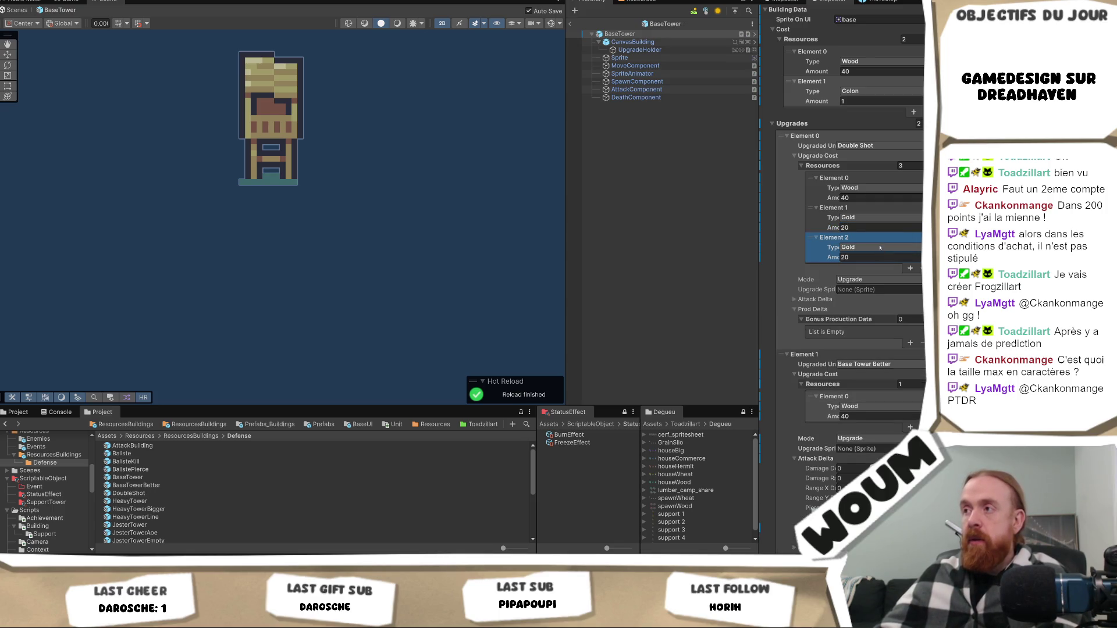
pyautogui.click(872, 247)
pyautogui.click(864, 280)
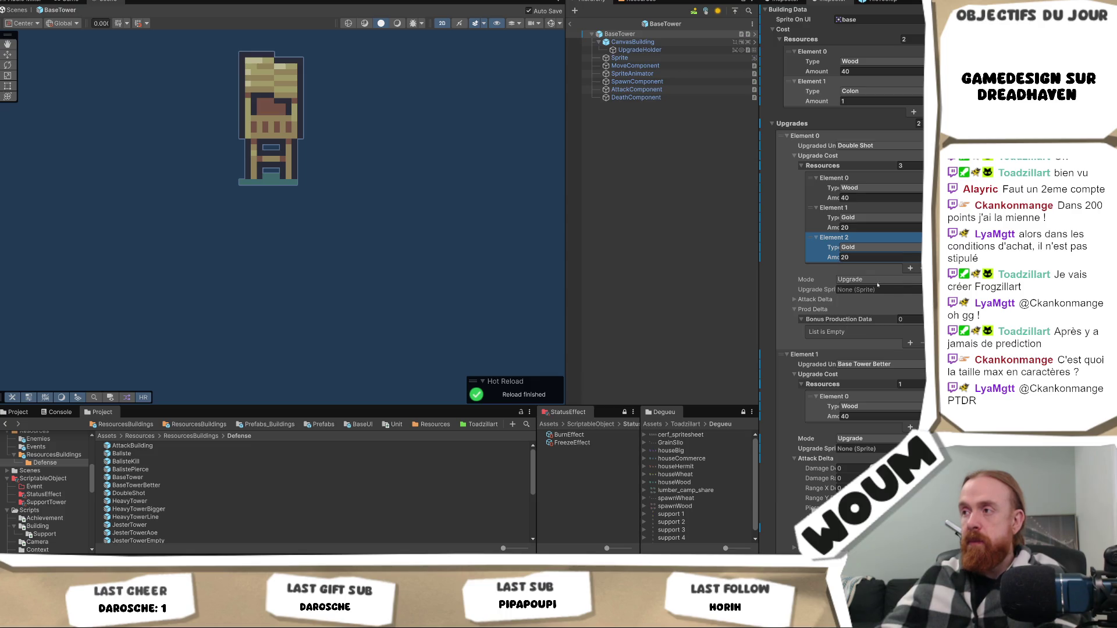
pyautogui.click(878, 257)
pyautogui.write('1')
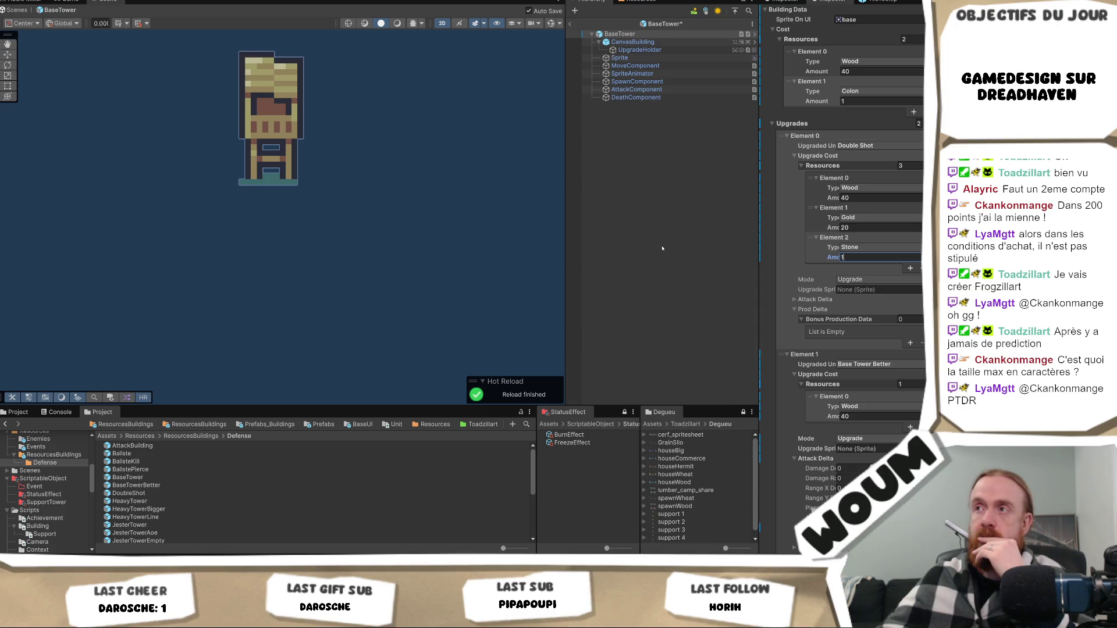
pyautogui.hotkey('ctrl', 's')
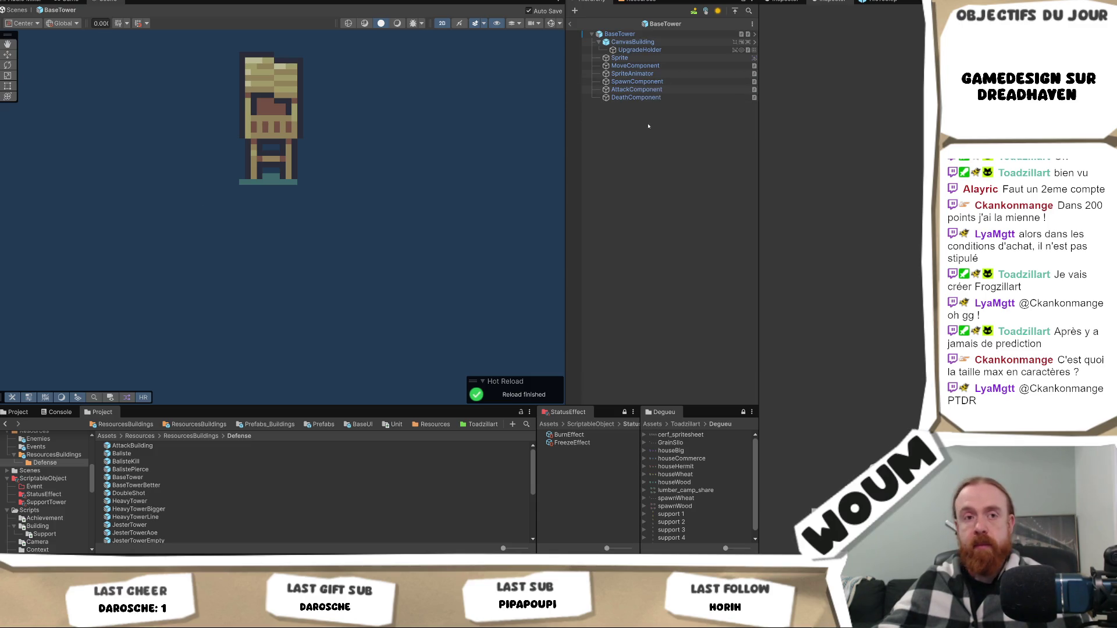
# Select BaseTower in the Defense folder to review its unit data and Wood build cost.
pyautogui.click(173, 477)
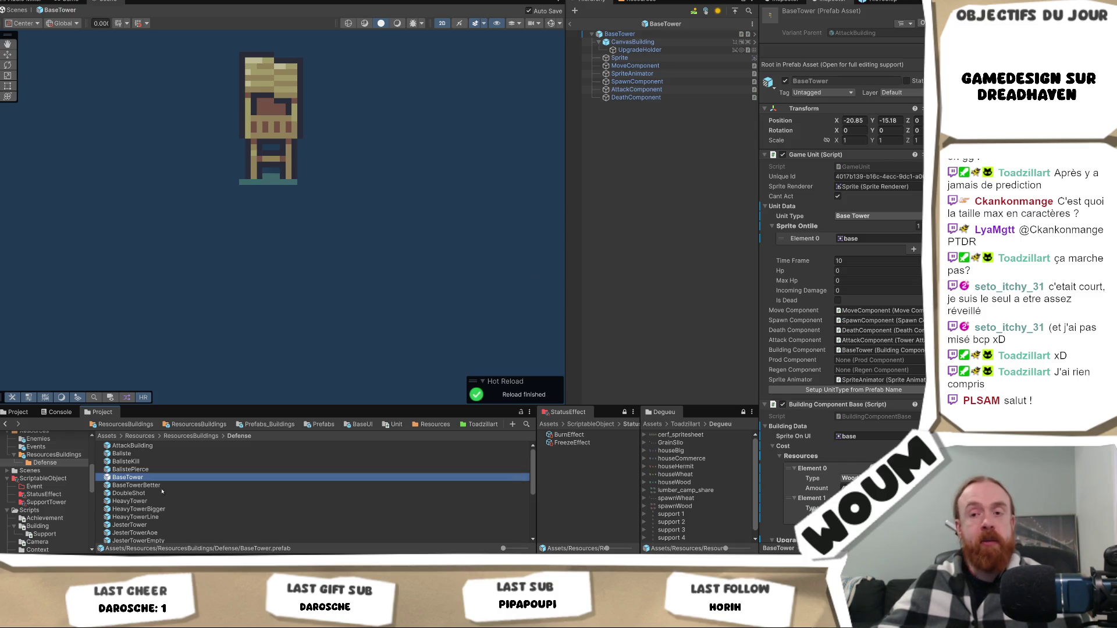
# Select the HeavyTower prefab to show its Heavy Tower unit type and canon sprite.
pyautogui.moveTo(166, 619)
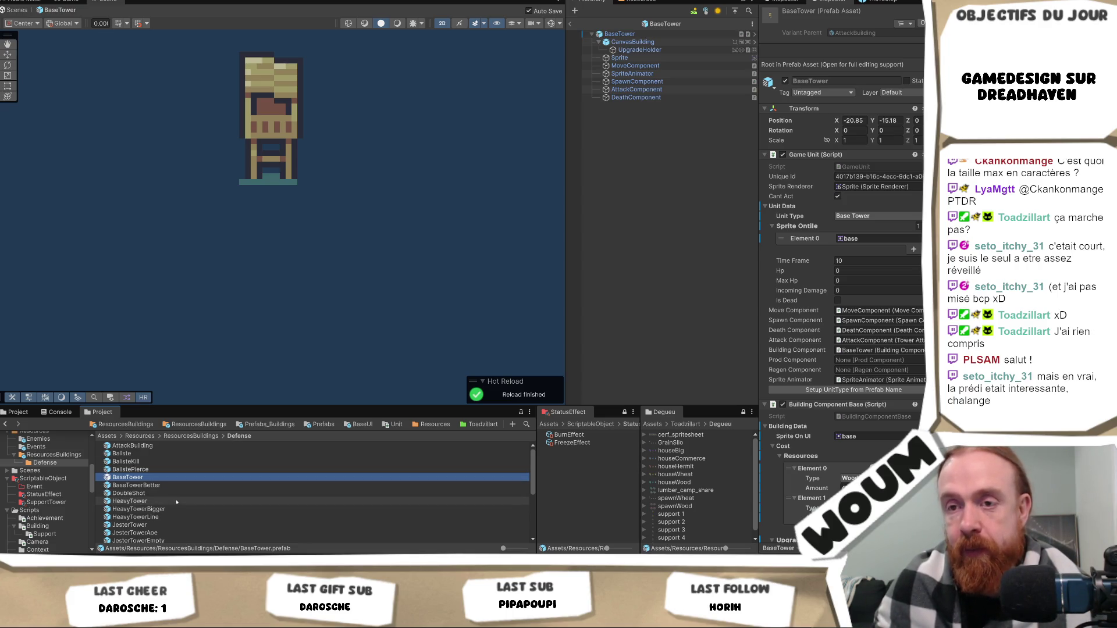
pyautogui.click(286, 501)
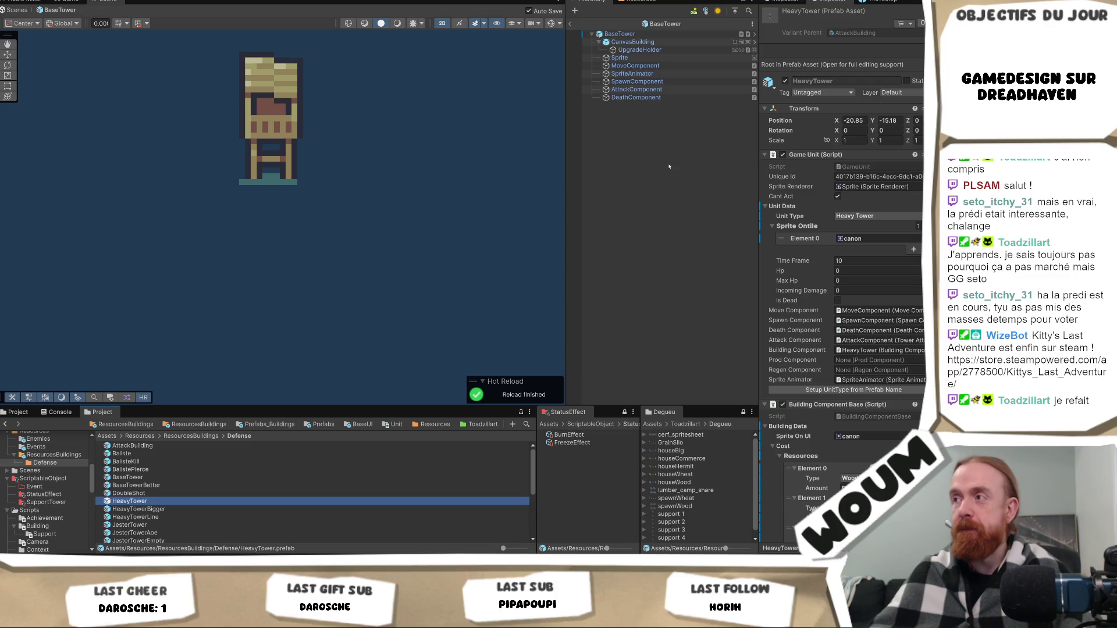
# Review HeavyTower's costs, then open the prefab and show its 20-damage attack settings.
pyautogui.scroll(-3, 874, 290)
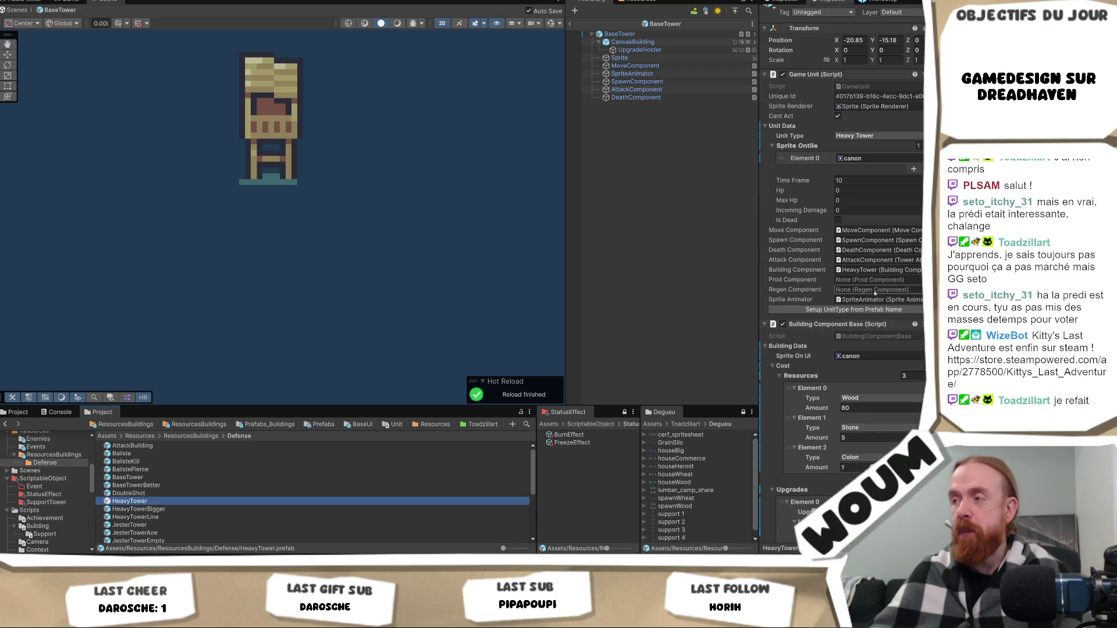
pyautogui.scroll(-4, 874, 293)
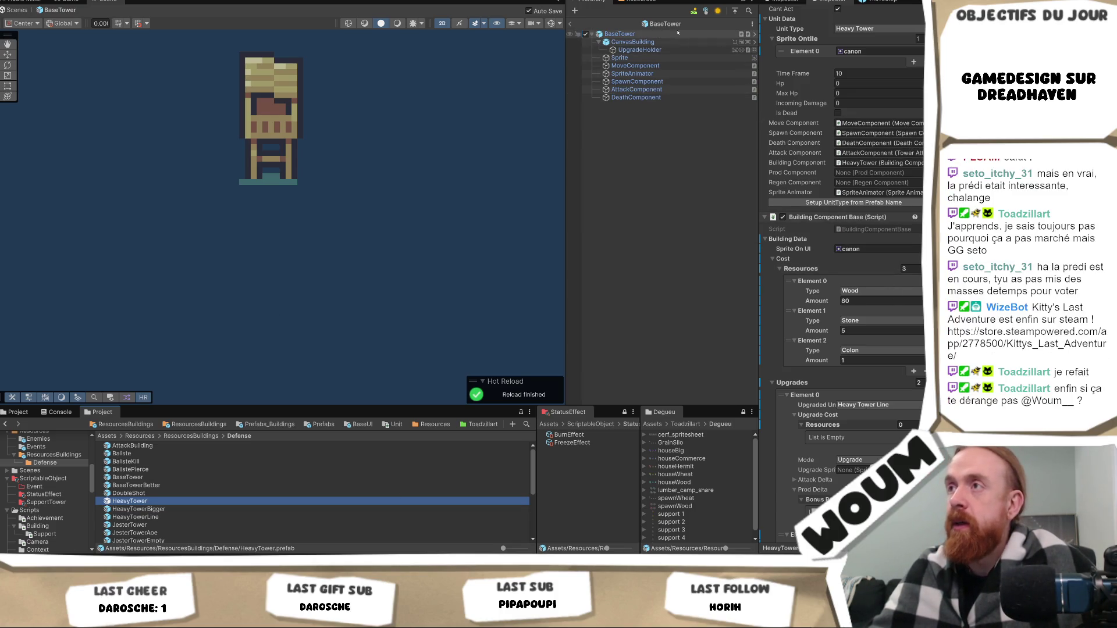
pyautogui.doubleClick(161, 501)
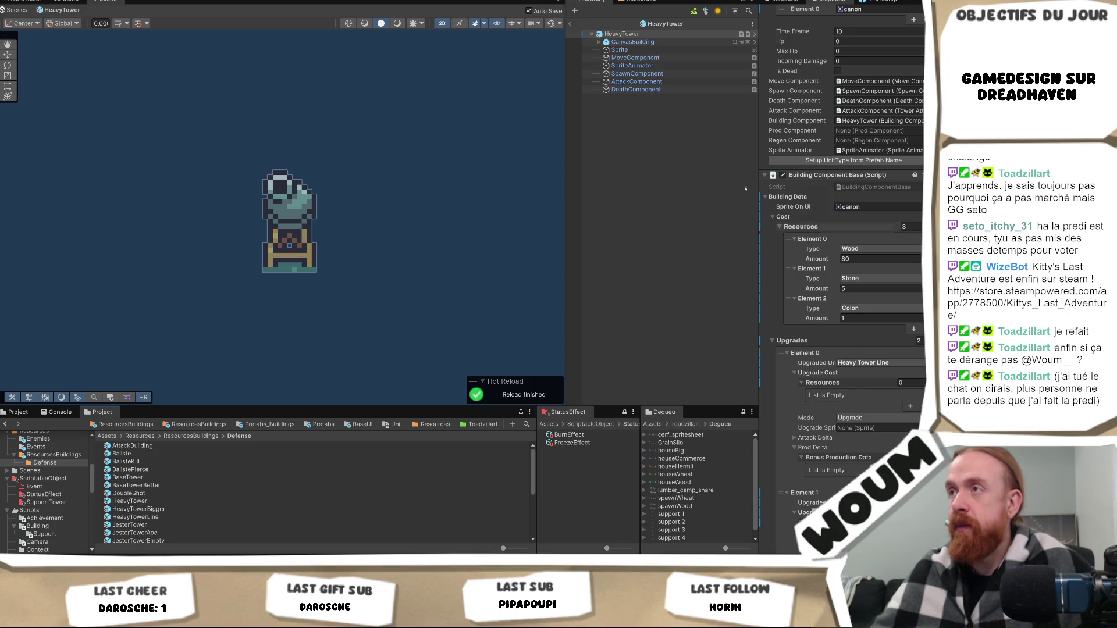
pyautogui.click(675, 81)
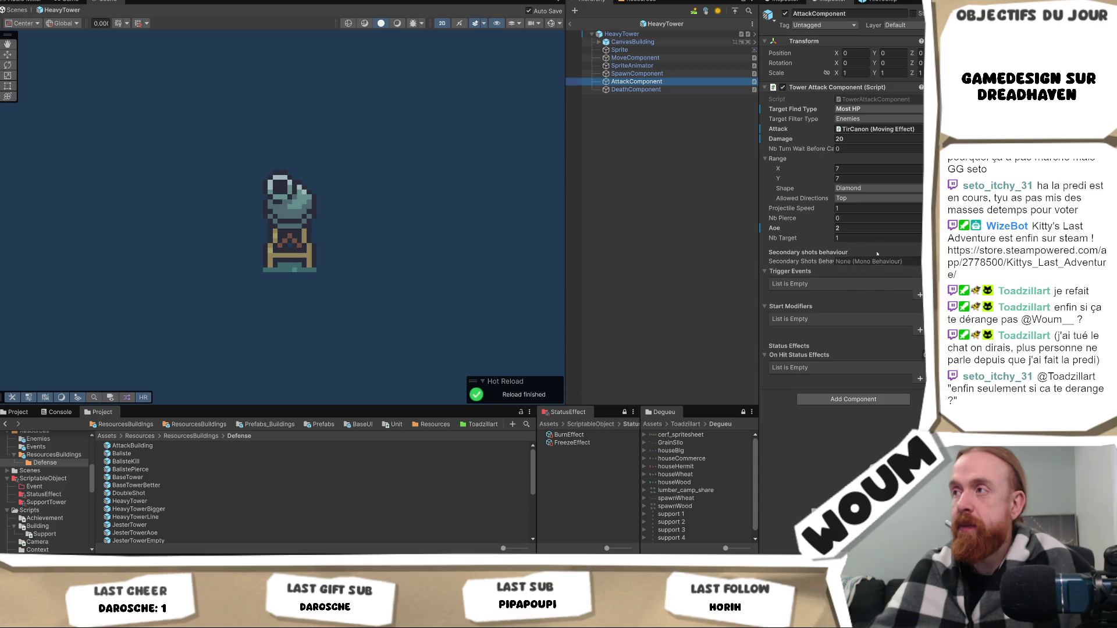
# Raise HeavyTower's attack Damage from 20 to 100 and save the prefab.
pyautogui.click(861, 140)
pyautogui.write('100')
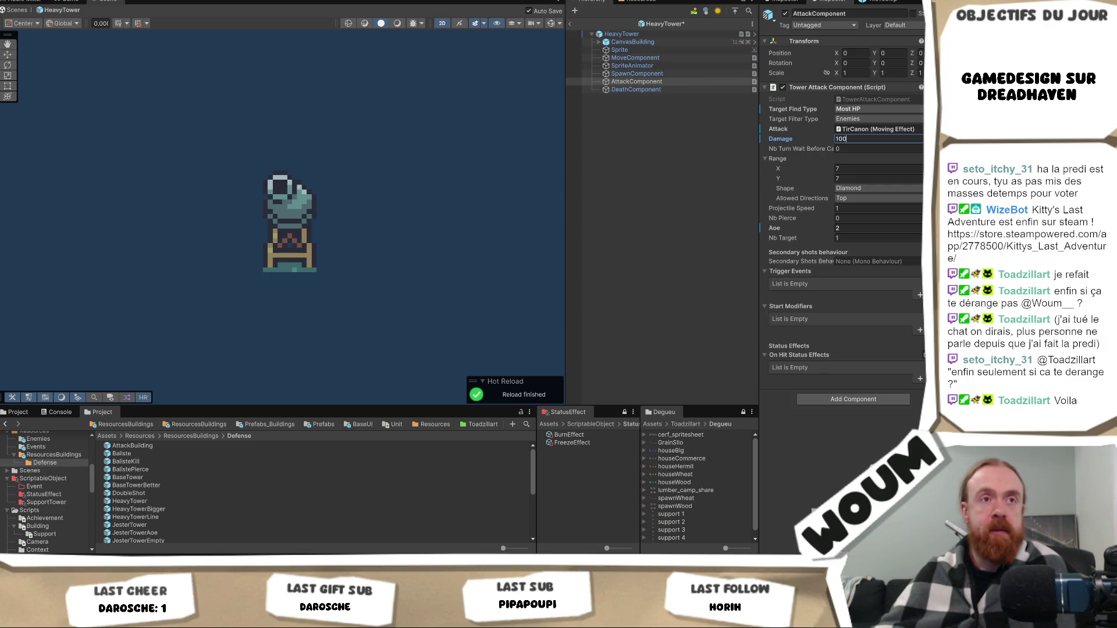
pyautogui.hotkey('ctrl', 's')
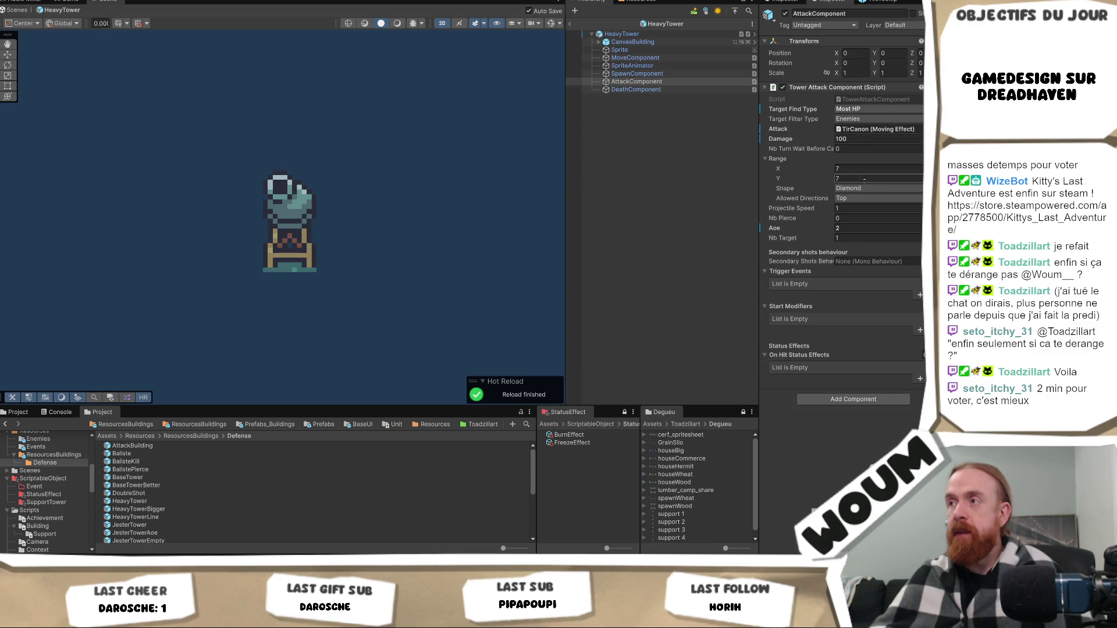
pyautogui.click(860, 192)
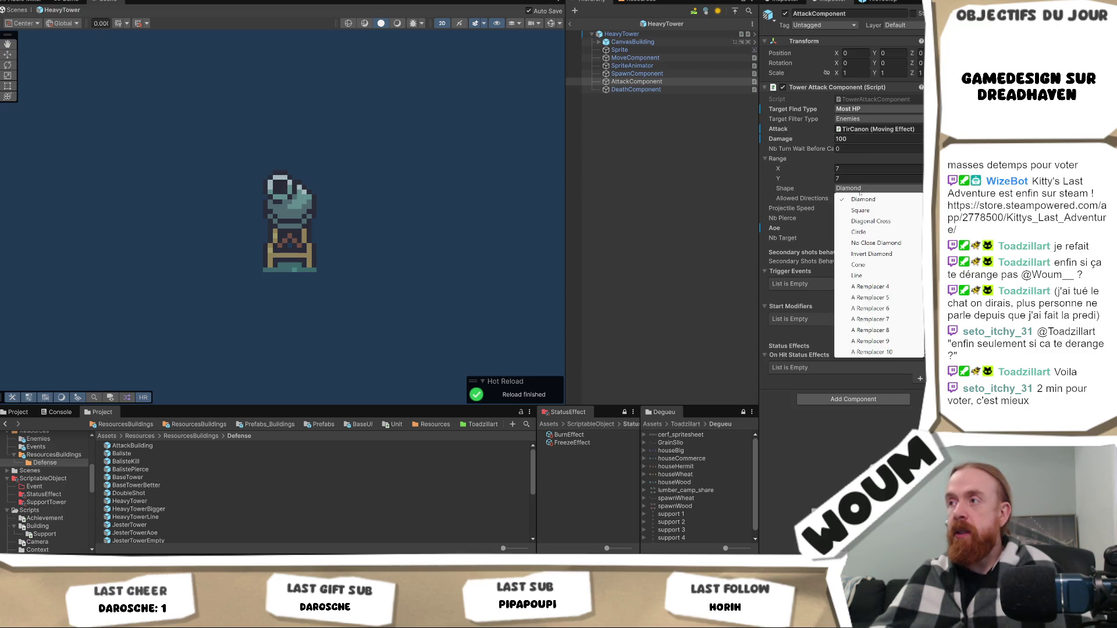
# Make HeavyTower's range shape Circle, test in Play mode, and return to the scene.
pyautogui.click(867, 233)
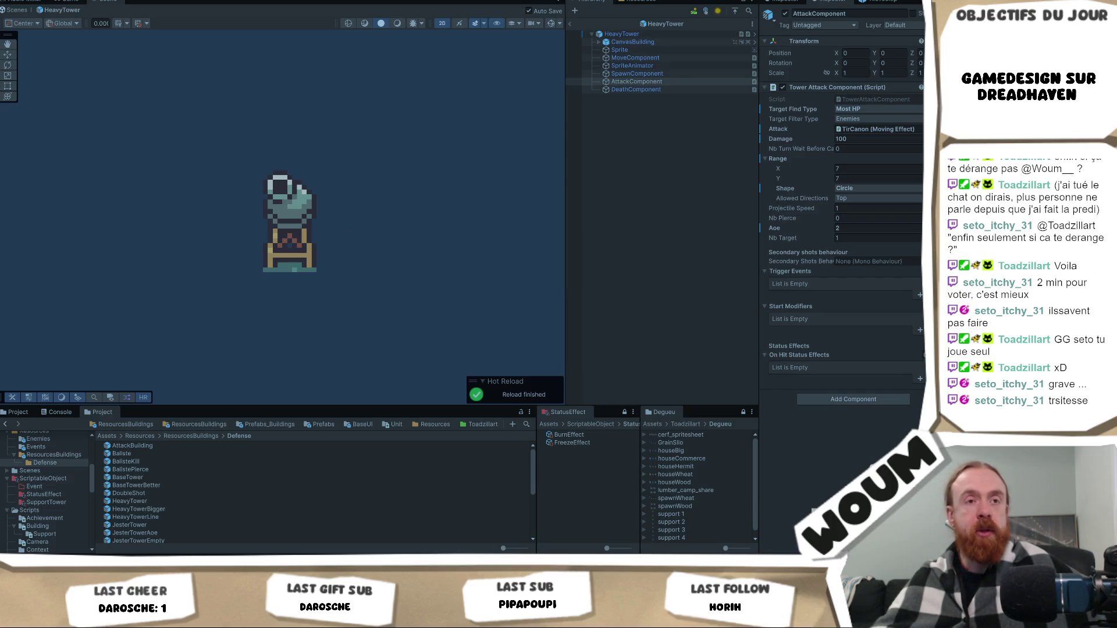
pyautogui.hotkey('ctrl', 'p')
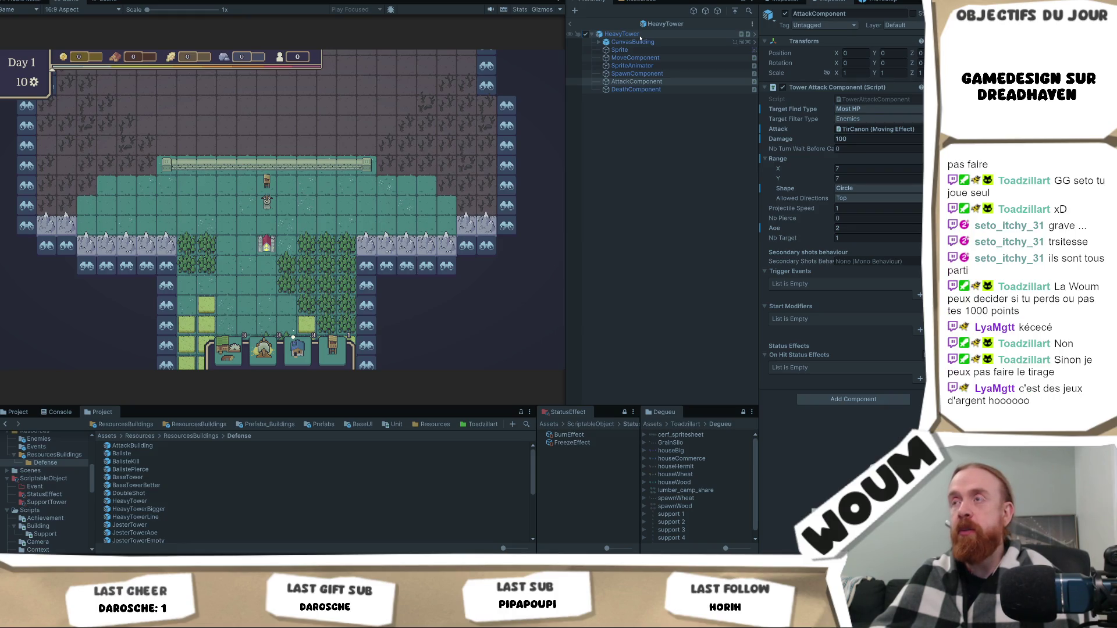
pyautogui.click(571, 23)
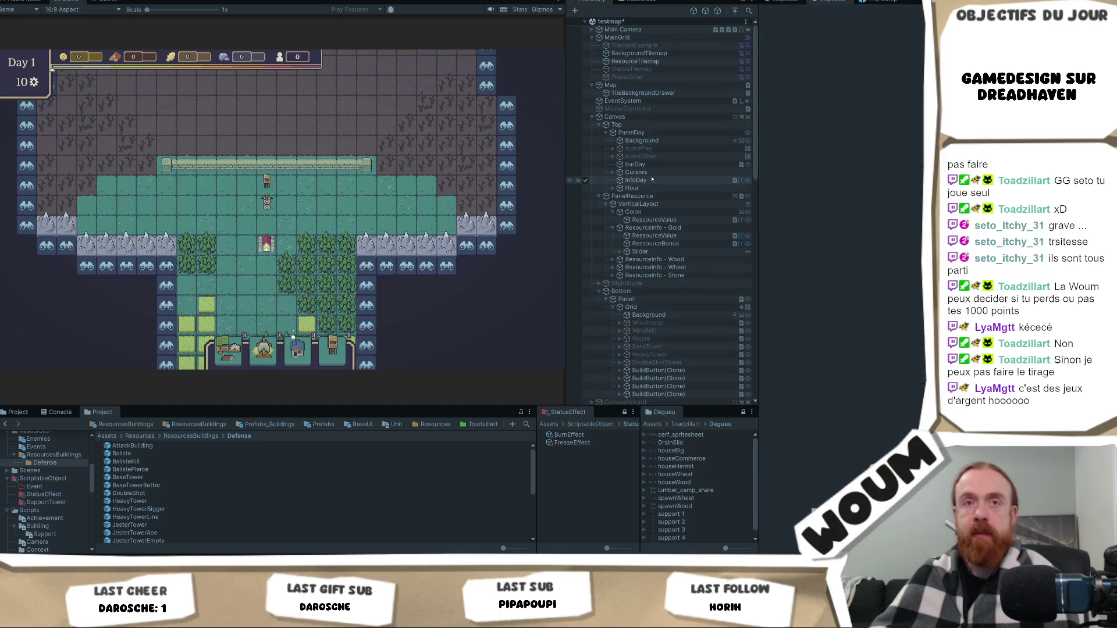
# Select the BaseTower(Clone)'s AttackComponent and move to its Range Y field.
pyautogui.scroll(-10, 678, 209)
pyautogui.scroll(-5, 679, 209)
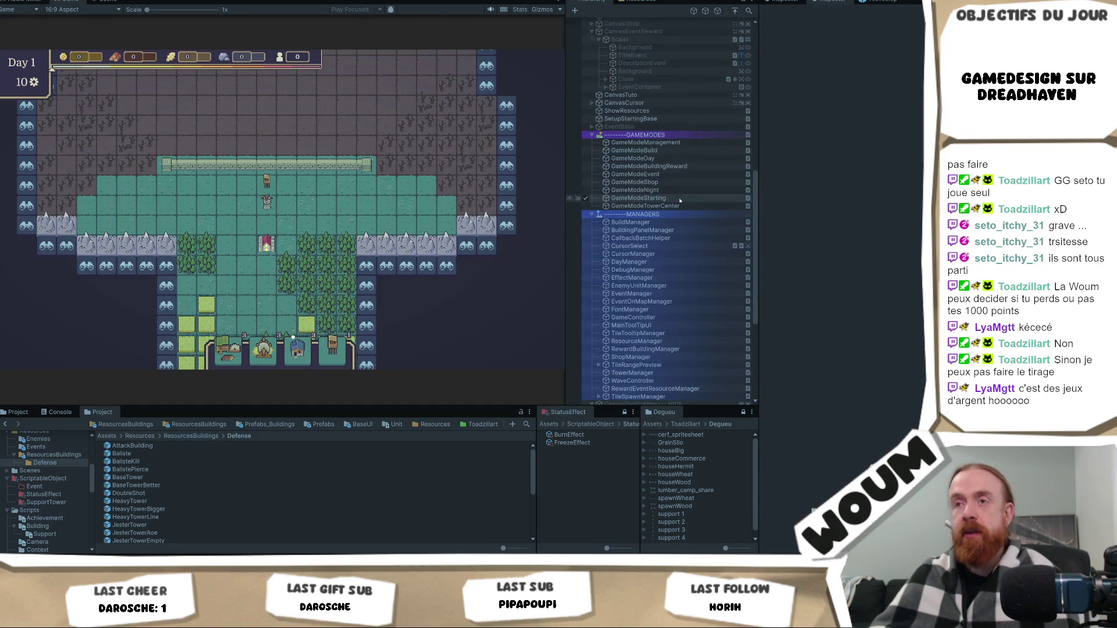
pyautogui.scroll(1, 678, 209)
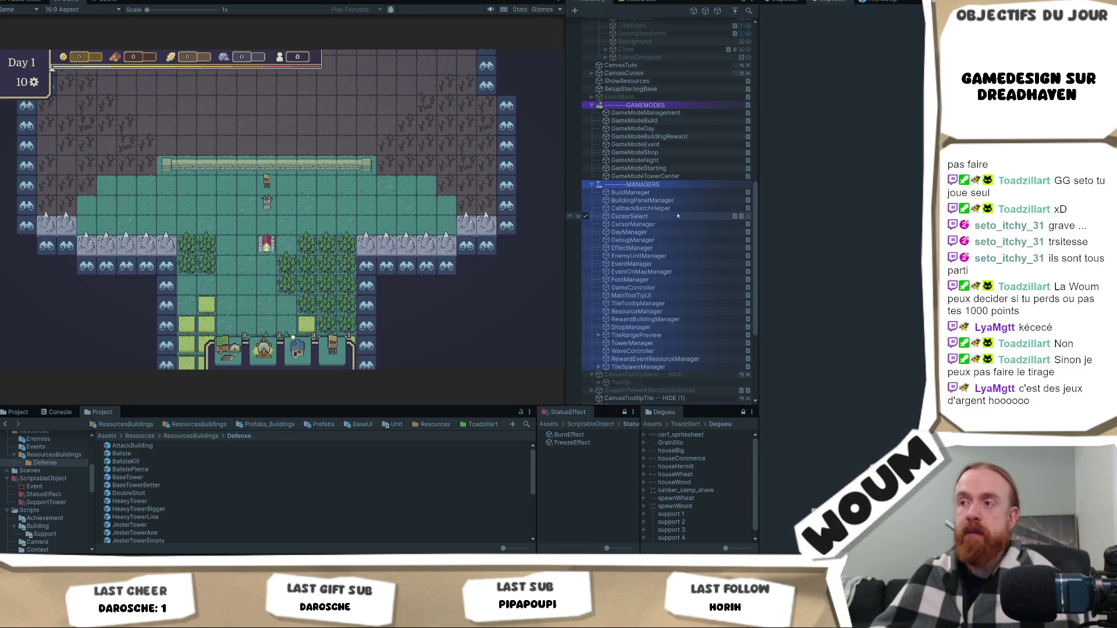
pyautogui.scroll(-8, 676, 218)
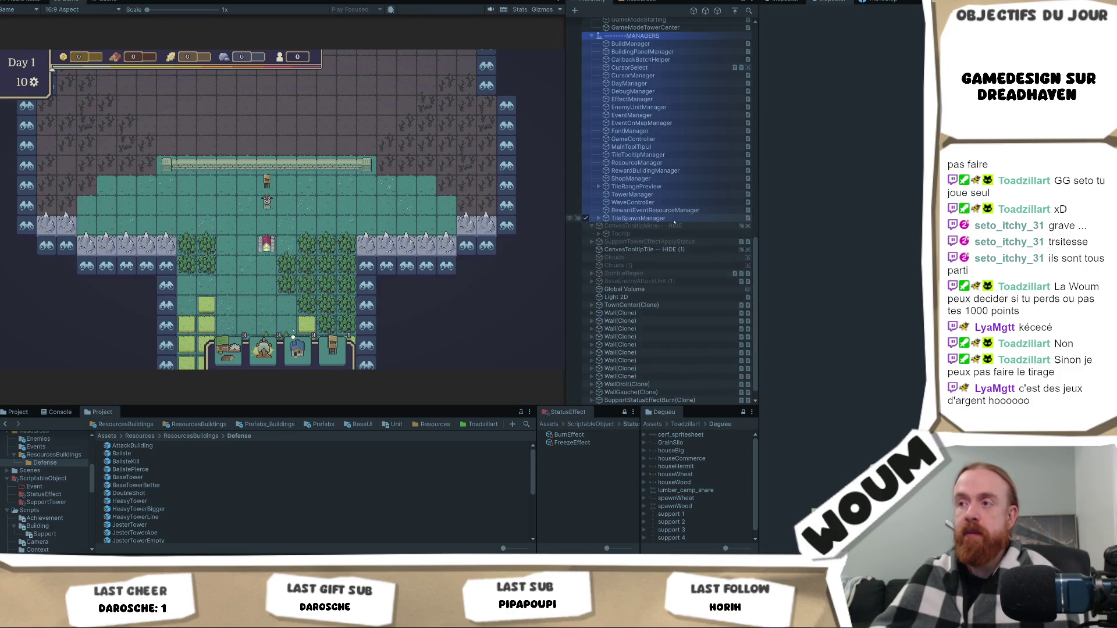
pyautogui.scroll(-1, 674, 222)
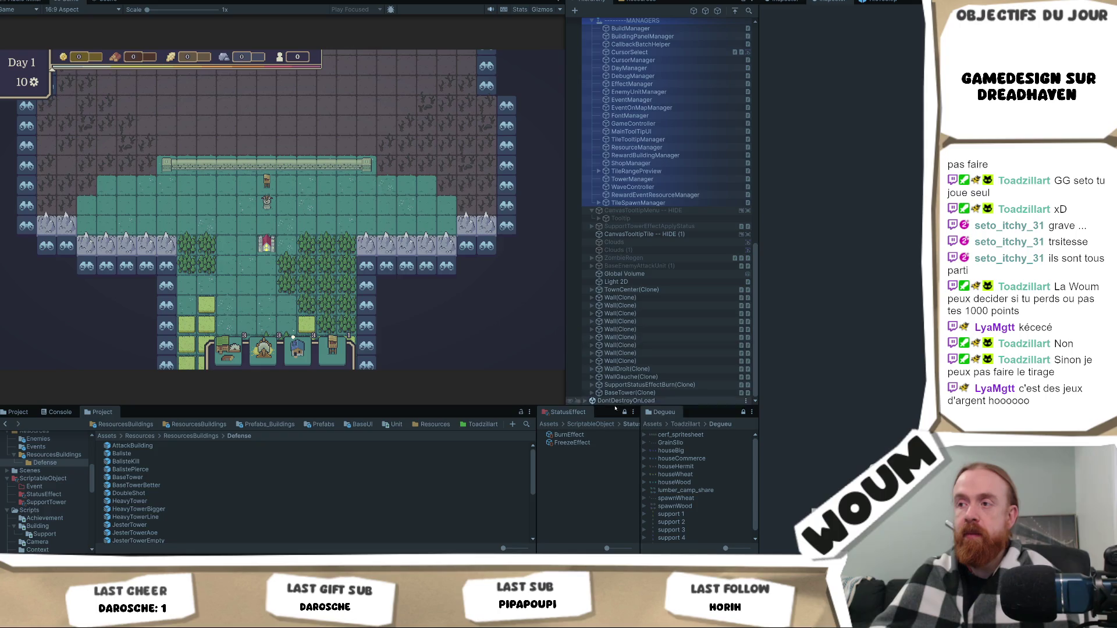
pyautogui.click(593, 394)
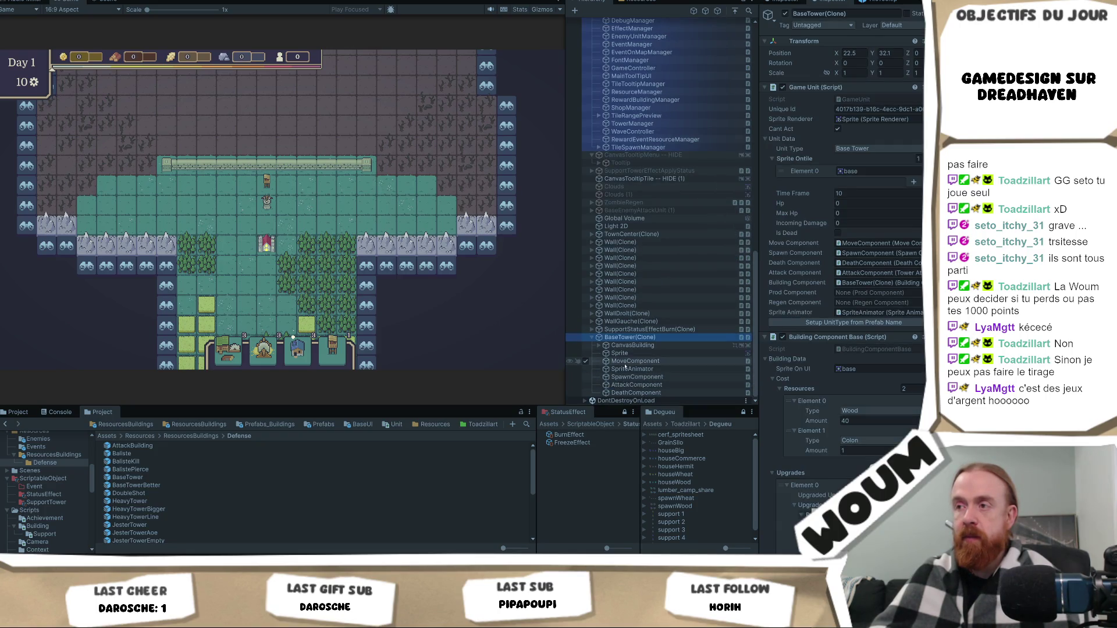
pyautogui.click(636, 385)
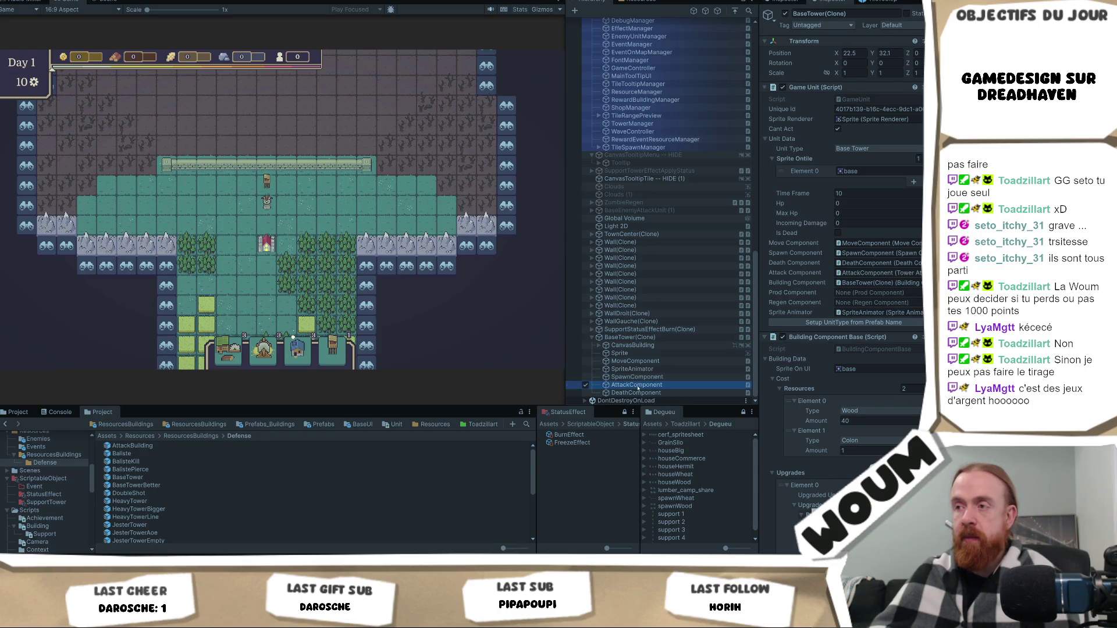
pyautogui.press('Tab')
pyautogui.press('Tab')
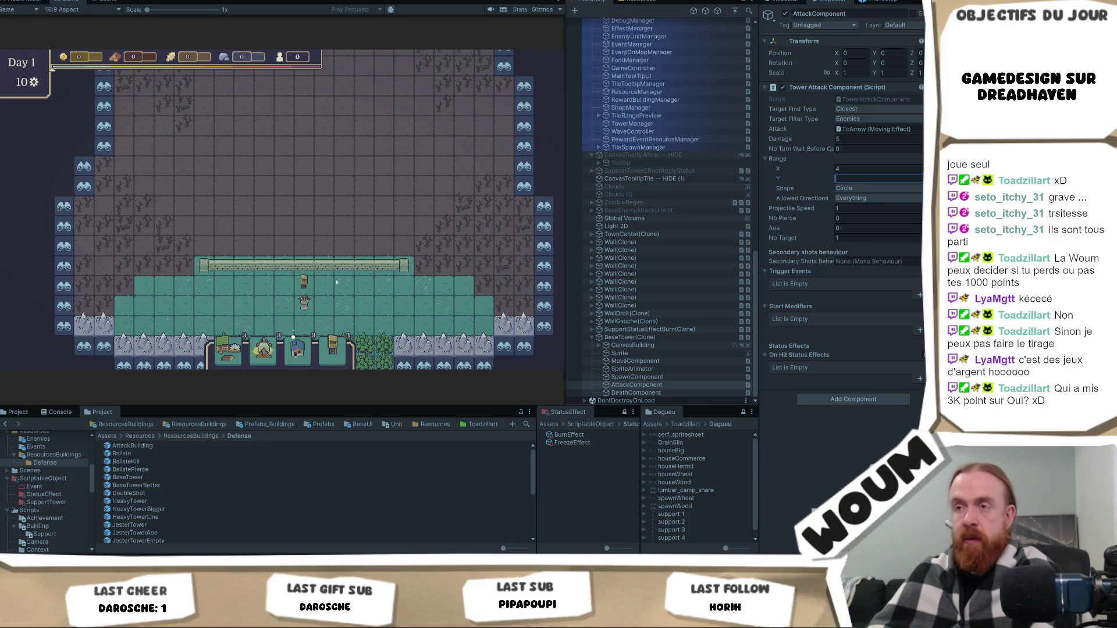
# Commit BaseTower range Y 8 and X 3, keeping the Circle range shape.
pyautogui.click(304, 282)
pyautogui.click(875, 168)
pyautogui.click(302, 282)
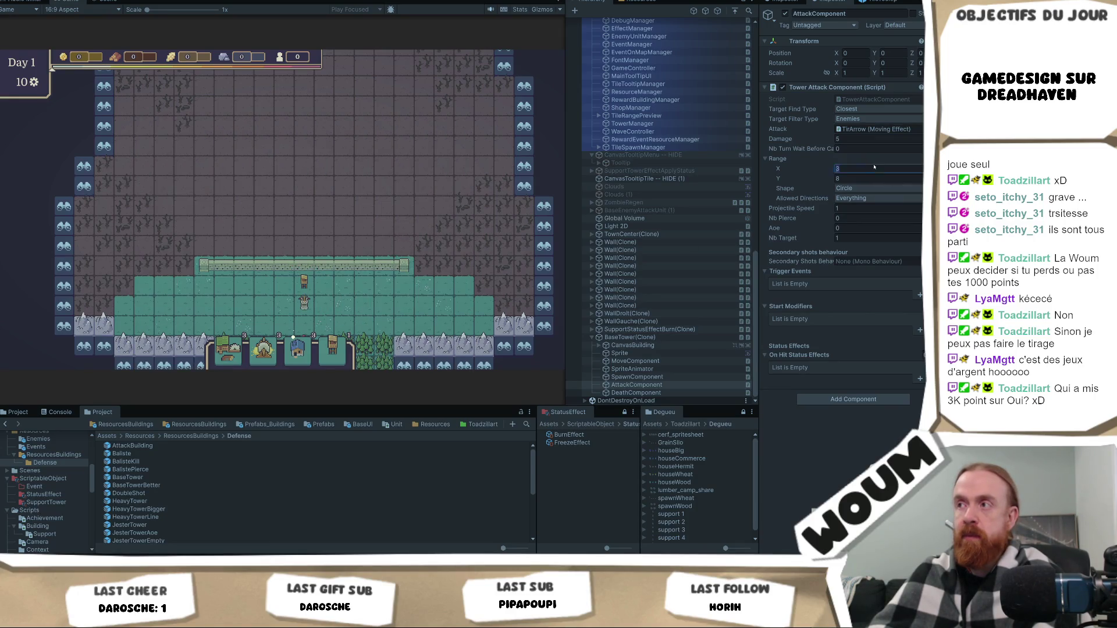
pyautogui.moveTo(312, 285)
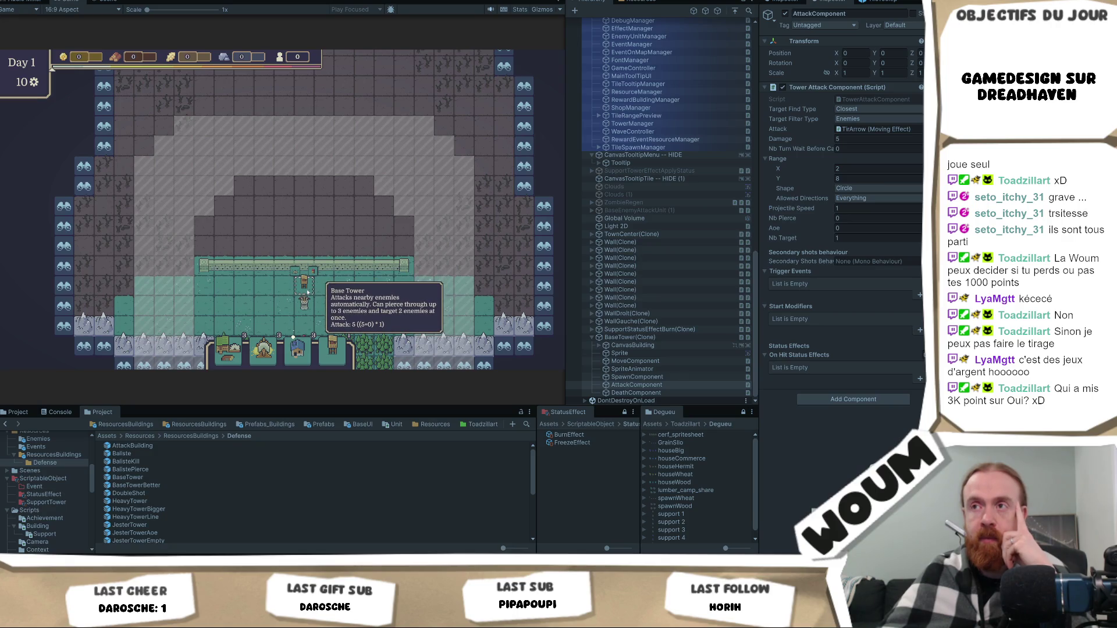
pyautogui.click(873, 189)
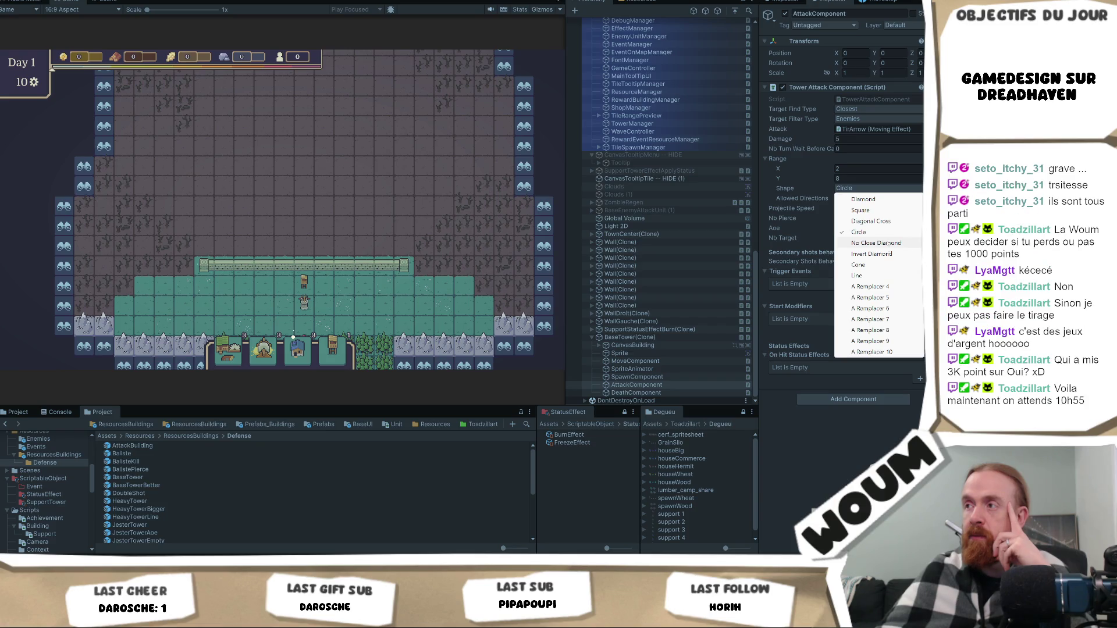
pyautogui.click(860, 232)
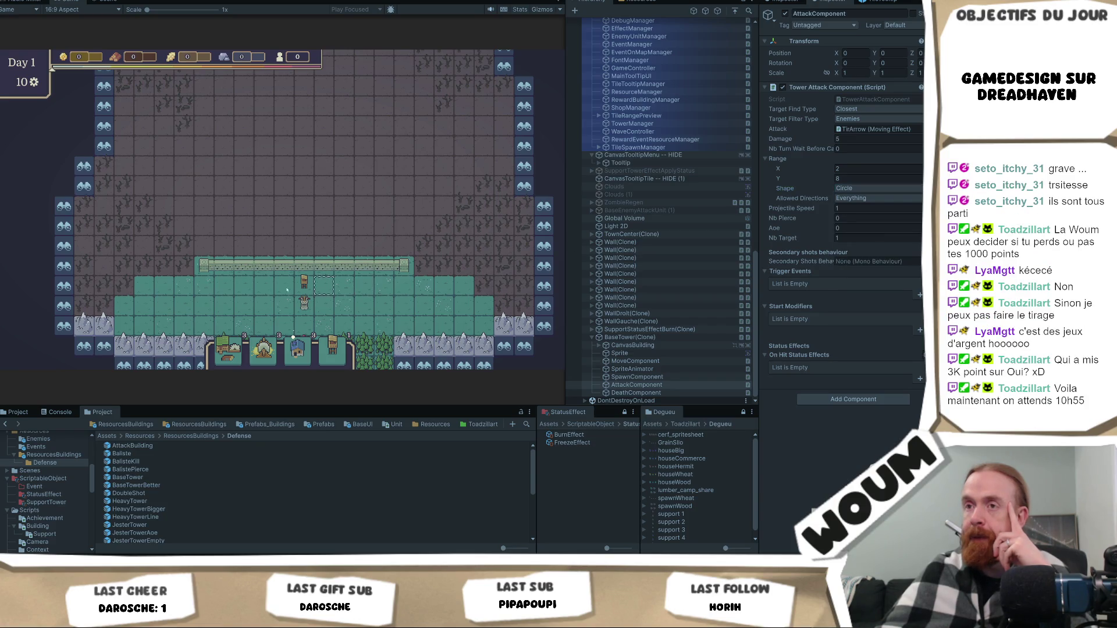
# Try range Y 5 then 8 again, and range X values 0 and 1.
pyautogui.moveTo(304, 283)
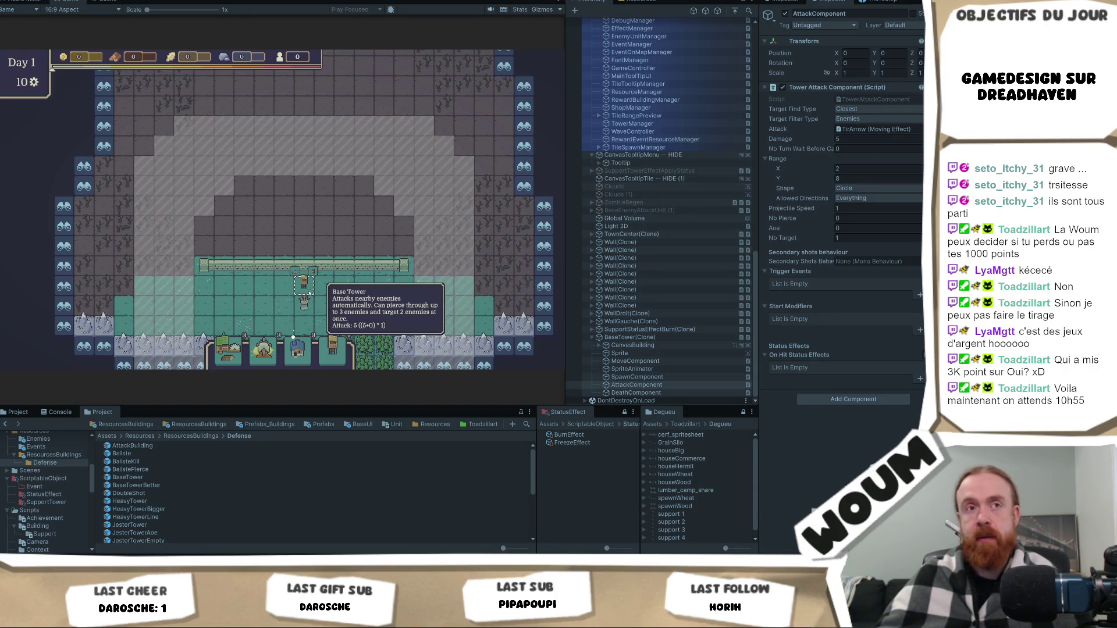
pyautogui.scroll(2, 312, 330)
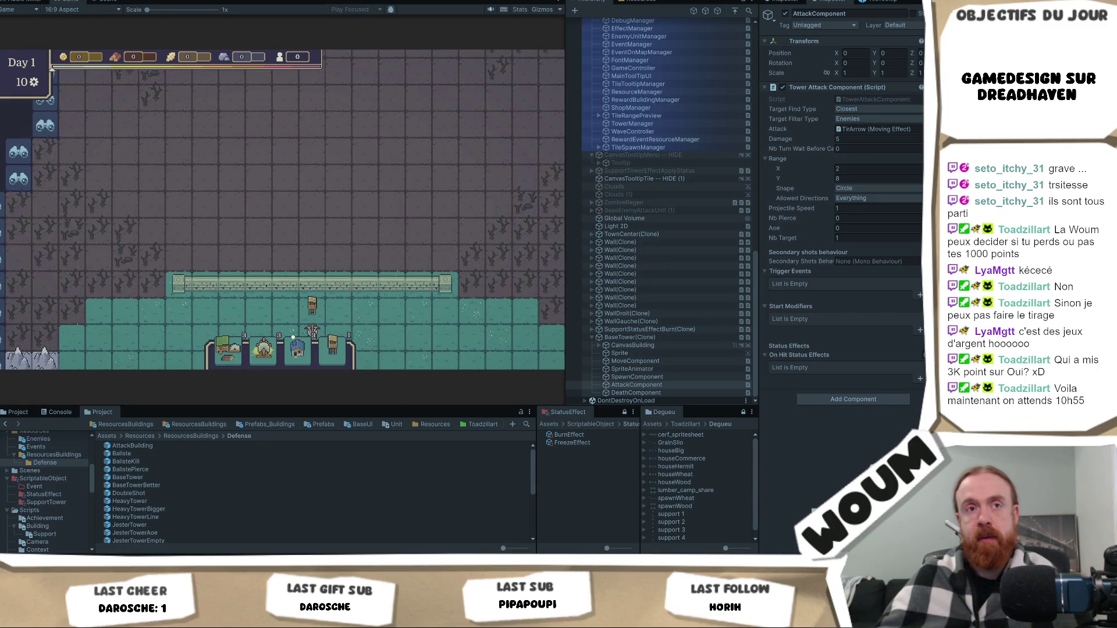
pyautogui.scroll(-2, 293, 337)
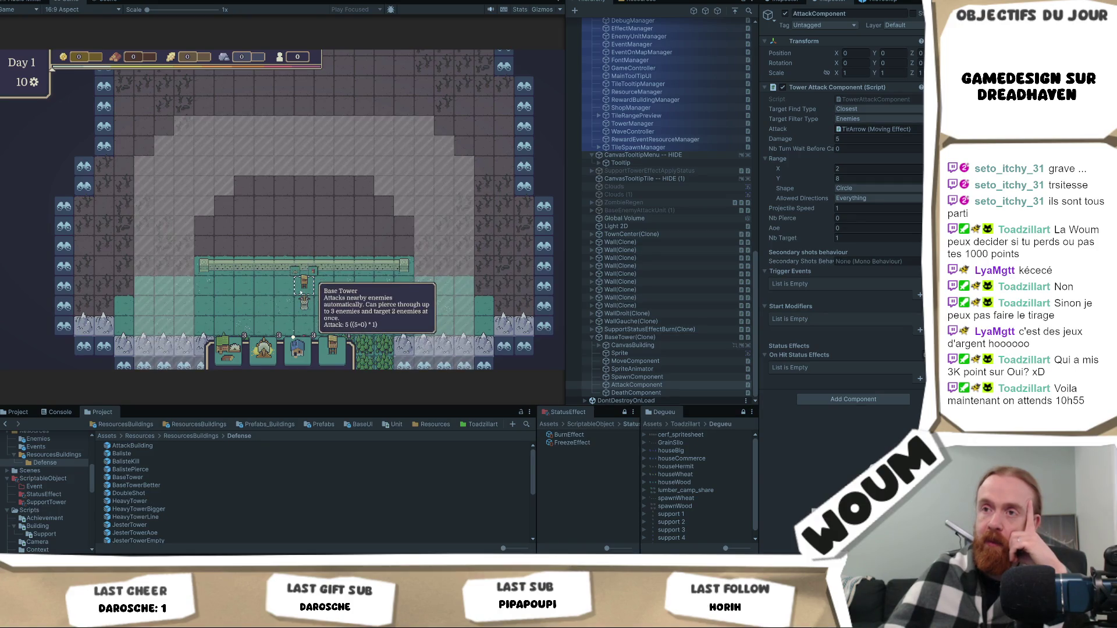
pyautogui.write('5')
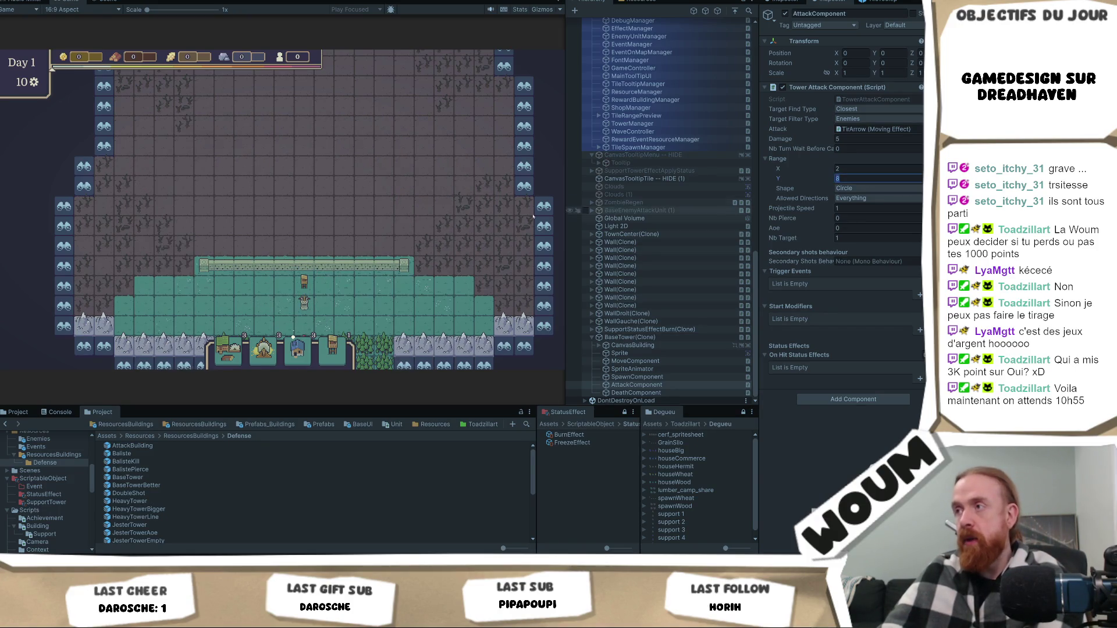
pyautogui.press('Return')
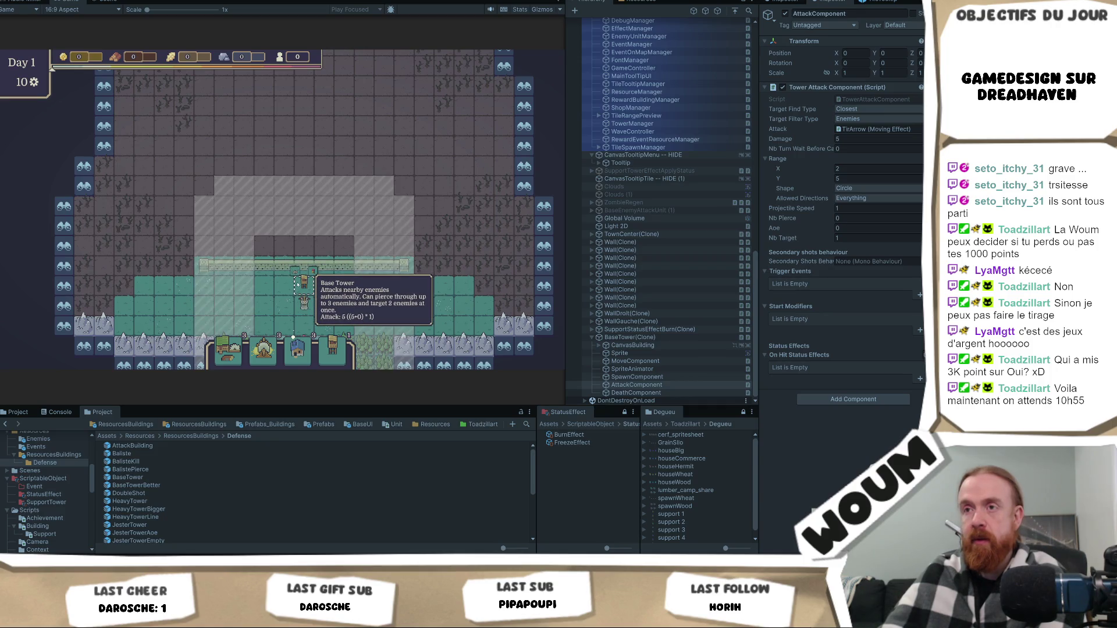
pyautogui.click(847, 179)
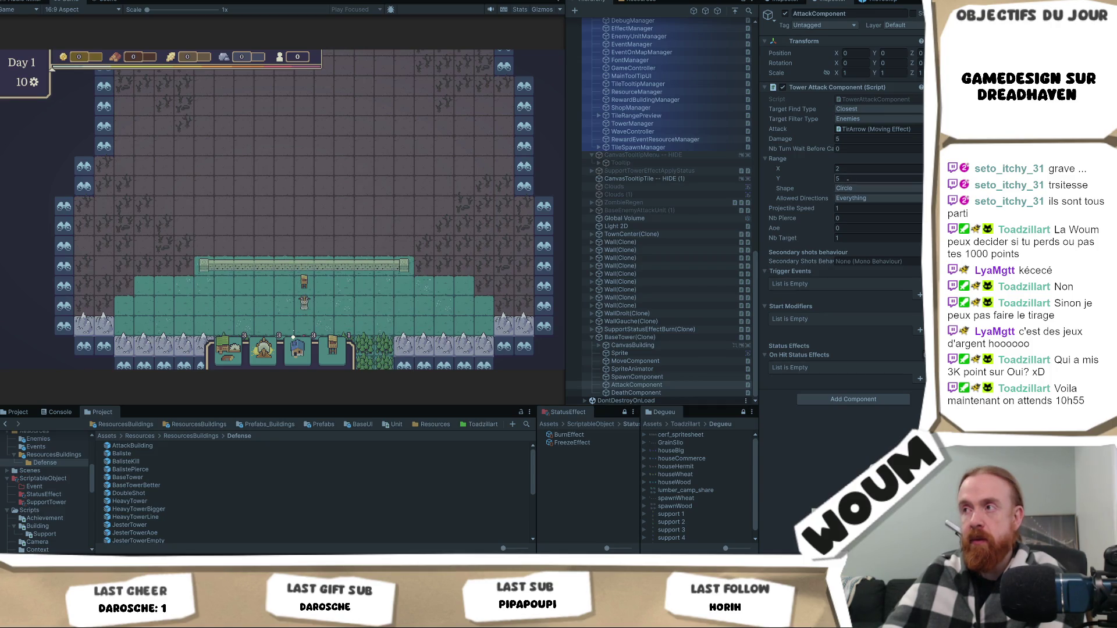
pyautogui.write('8')
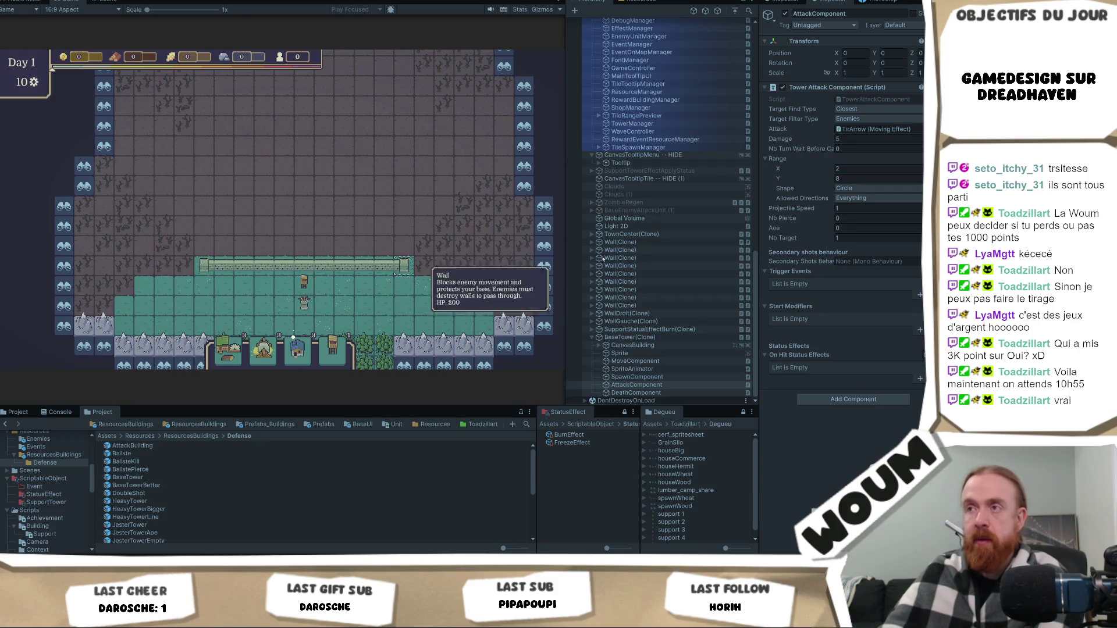
pyautogui.click(837, 168)
pyautogui.write('0')
pyautogui.press('Return')
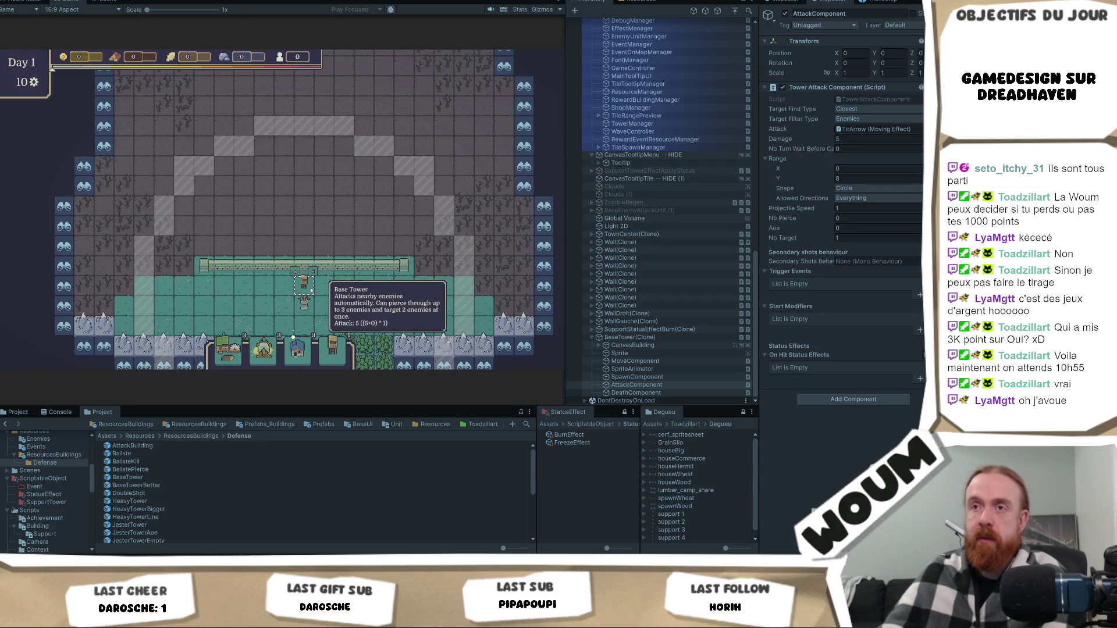
pyautogui.click(837, 168)
pyautogui.write('1')
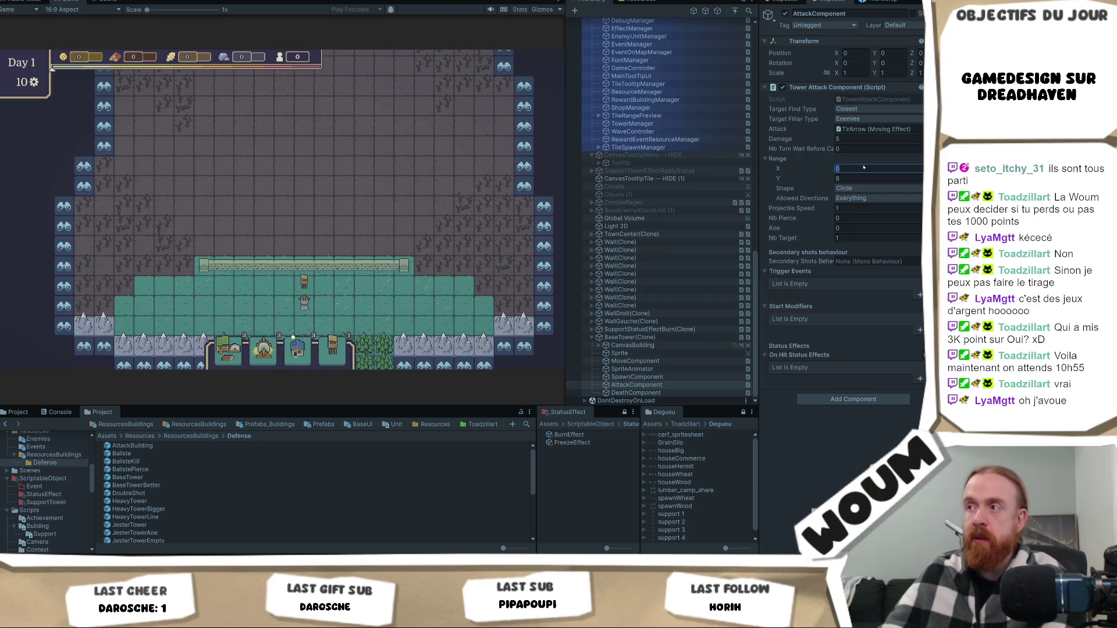
pyautogui.press('Return')
# Settle the BaseTower attack range at X 2 and Y 10.
pyautogui.moveTo(310, 287)
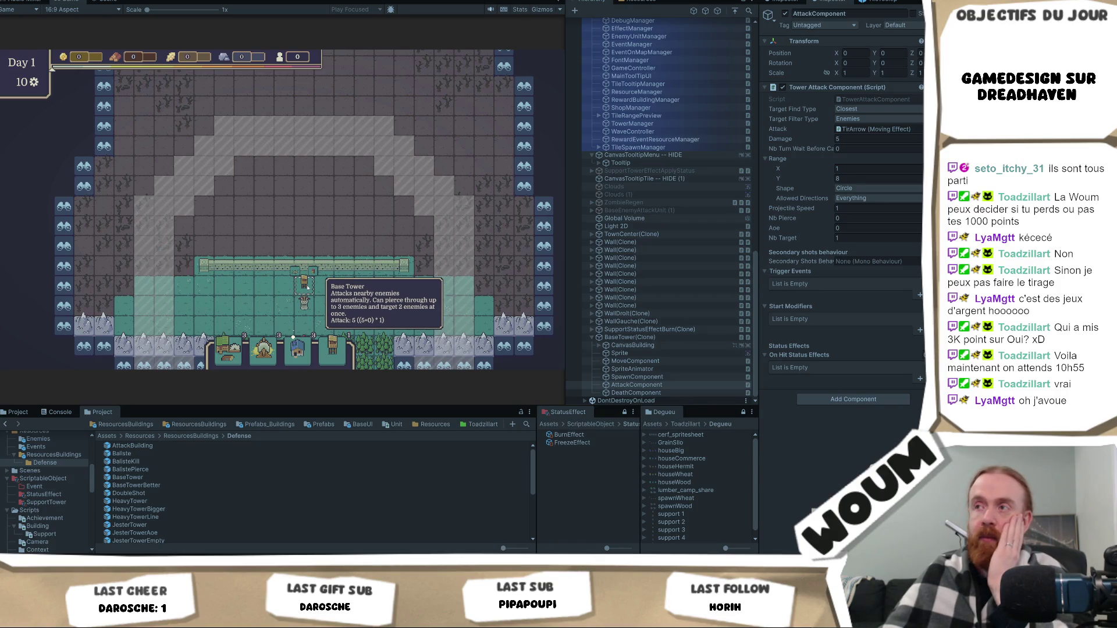
pyautogui.click(837, 168)
pyautogui.write('2')
pyautogui.press('Return')
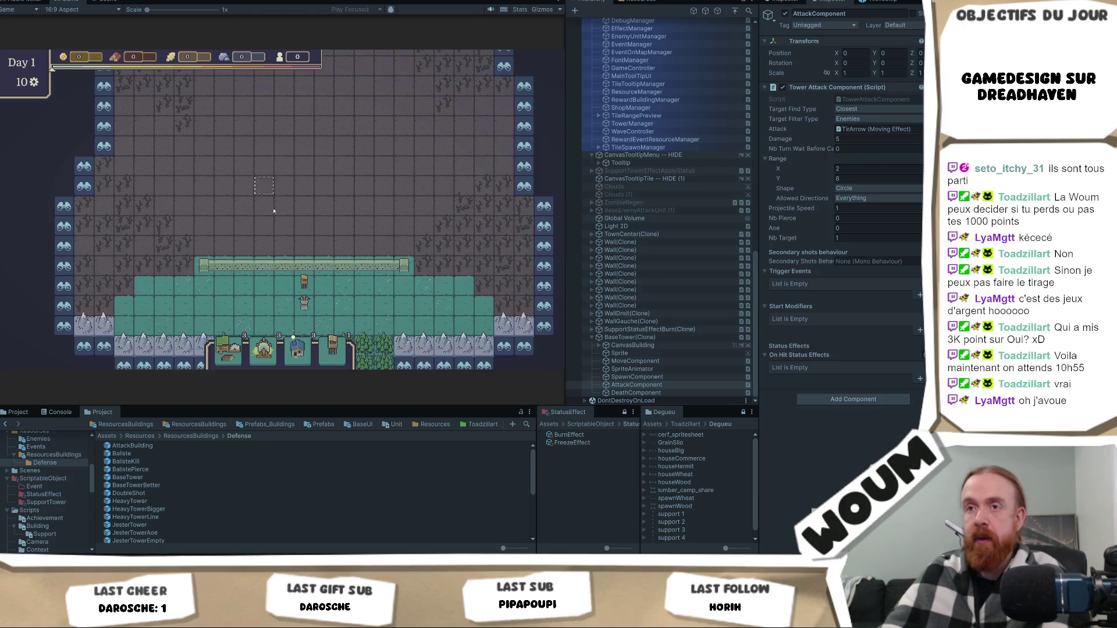
pyautogui.moveTo(299, 286)
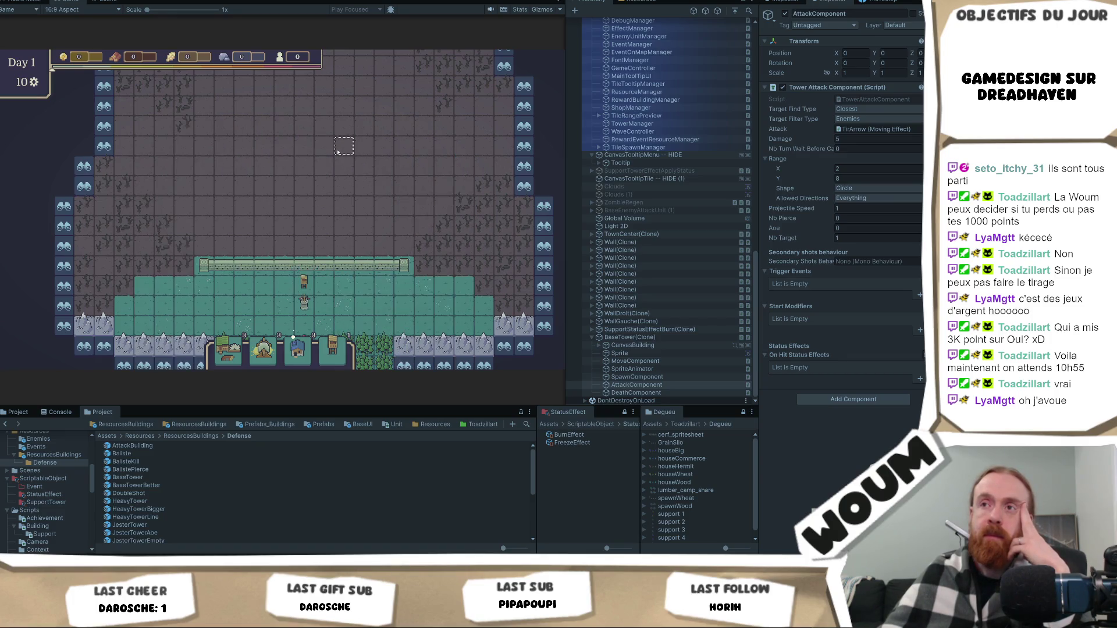
pyautogui.click(848, 180)
pyautogui.write('10')
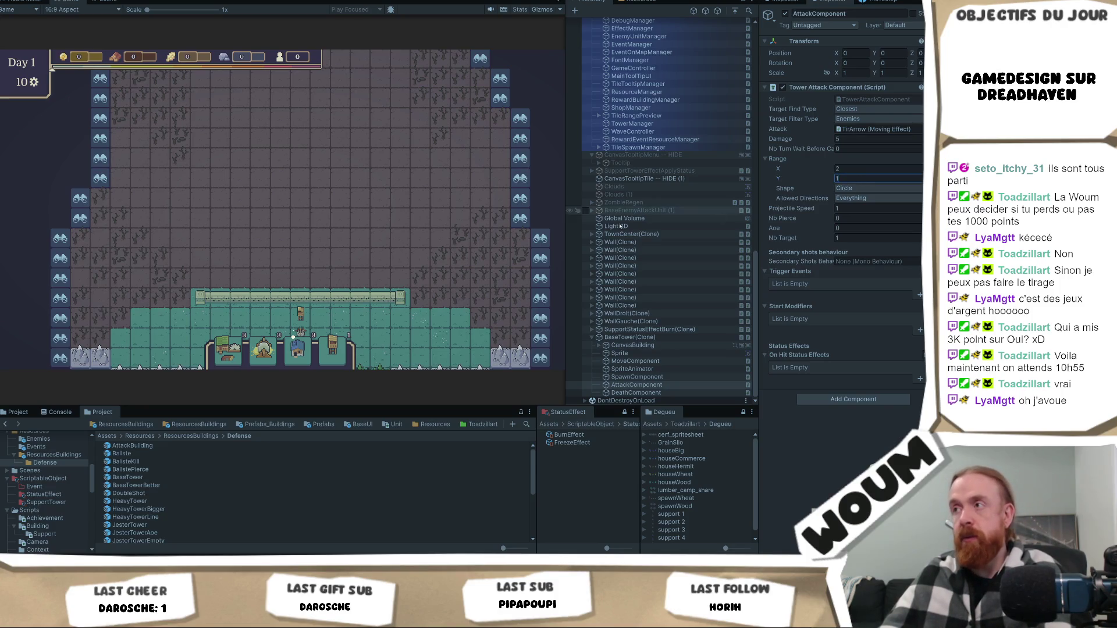
pyautogui.click(300, 317)
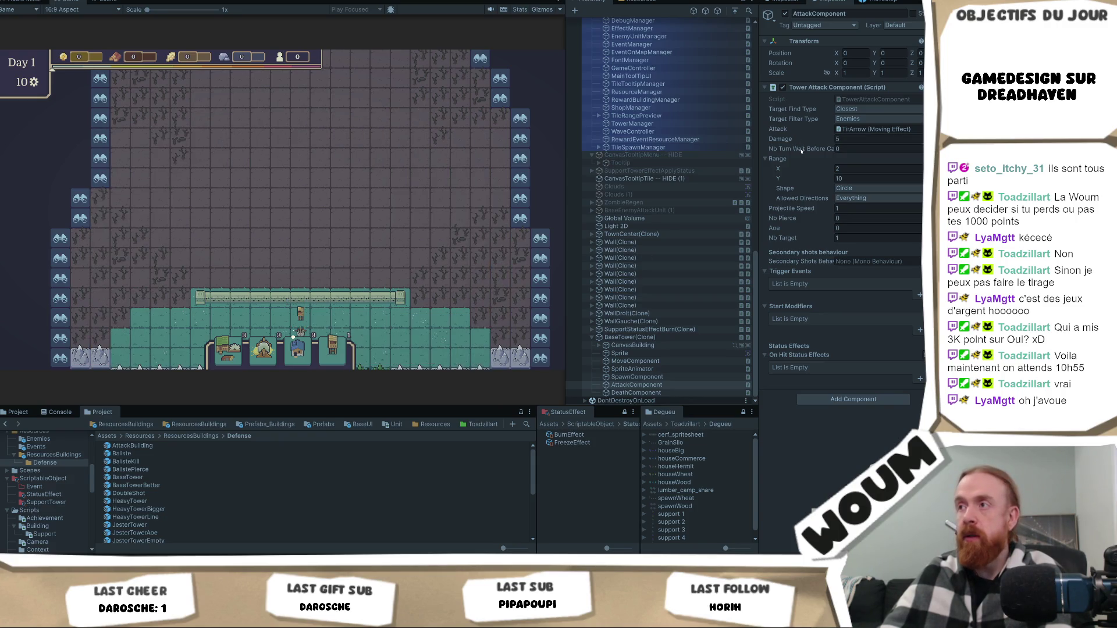
# Copy the 2 by 10 range values and open the HeavyTower prefab.
pyautogui.rightClick(776, 159)
pyautogui.click(795, 193)
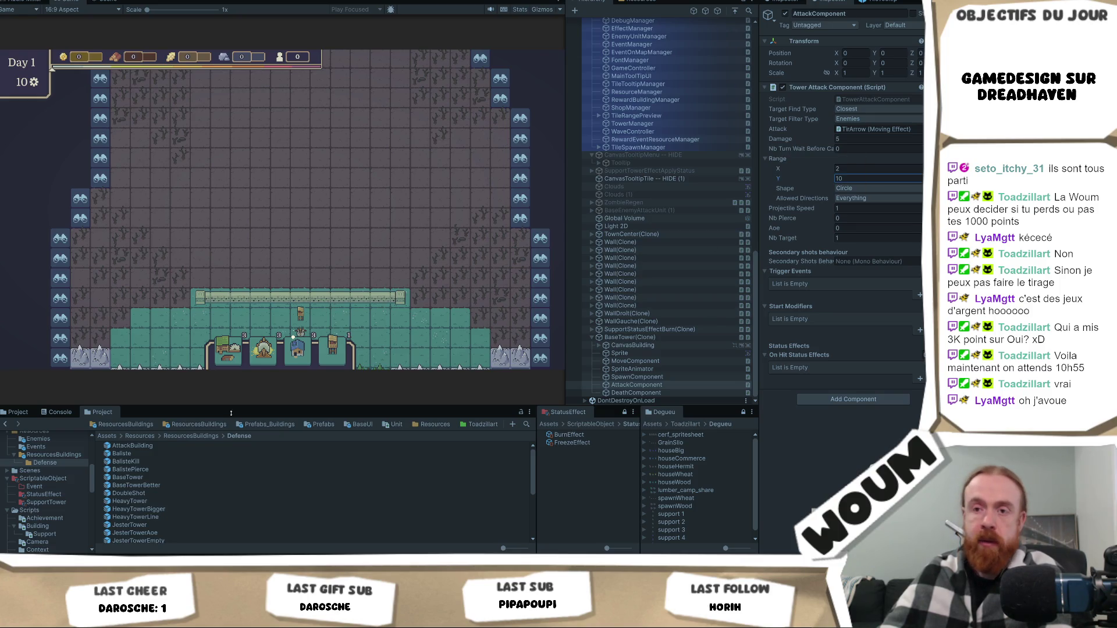
pyautogui.doubleClick(129, 500)
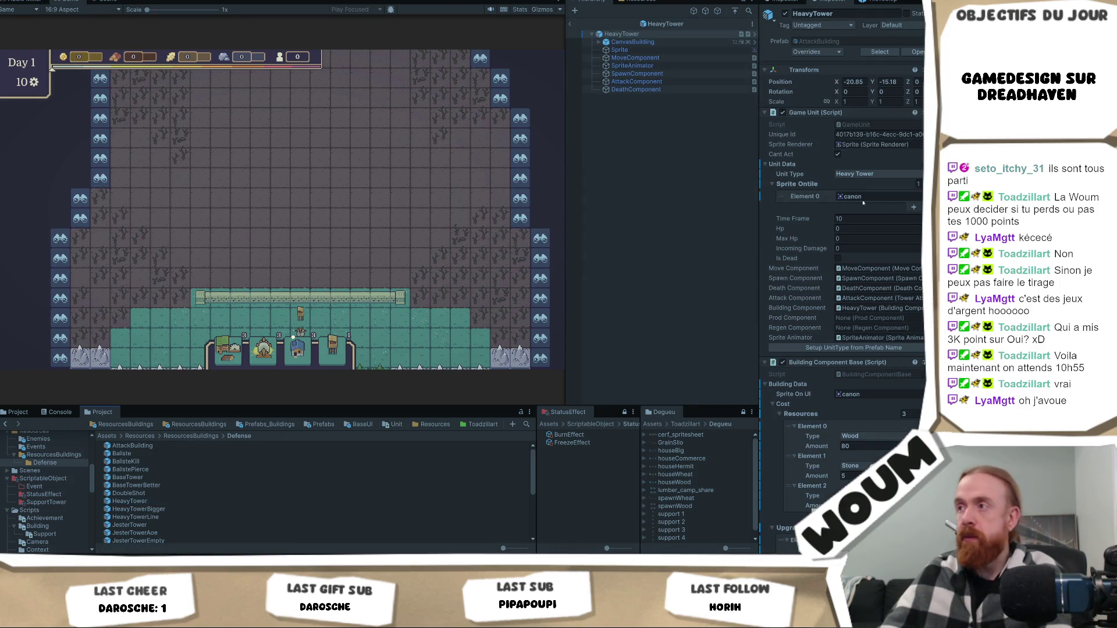
# Paste the 2 by 10 range onto HeavyTower's attack and allow every direction.
pyautogui.click(650, 82)
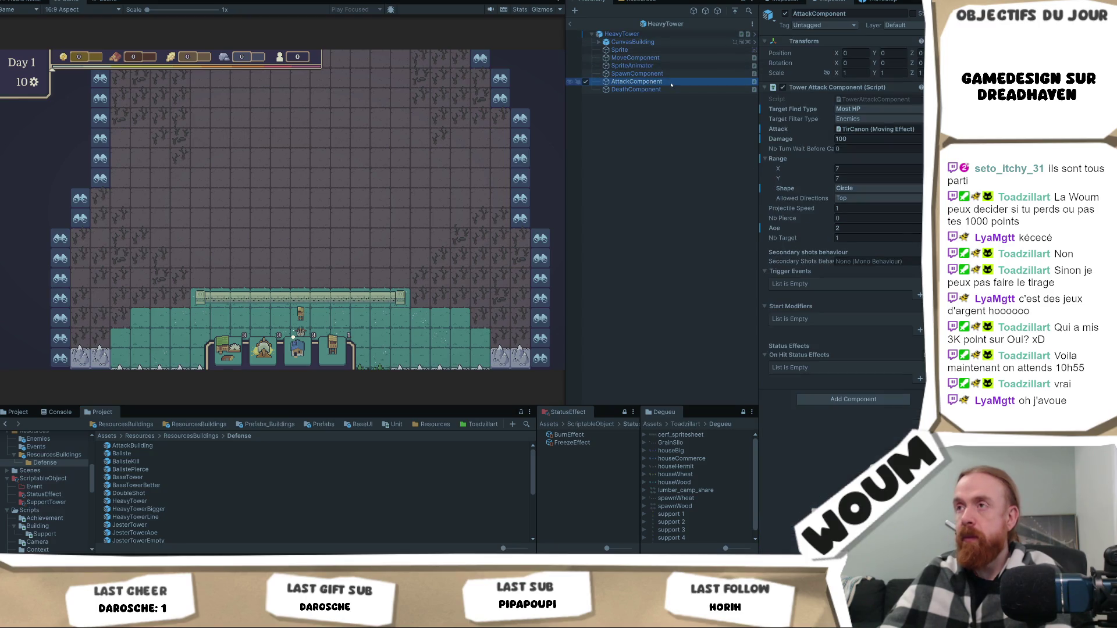
pyautogui.rightClick(782, 159)
pyautogui.click(836, 207)
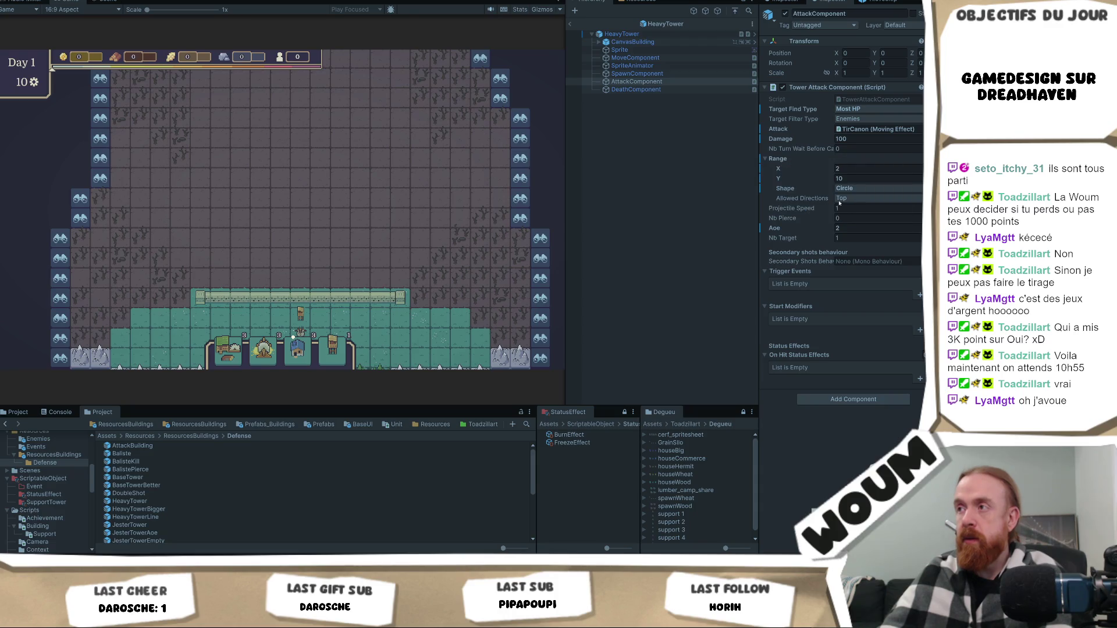
pyautogui.click(870, 201)
pyautogui.click(860, 218)
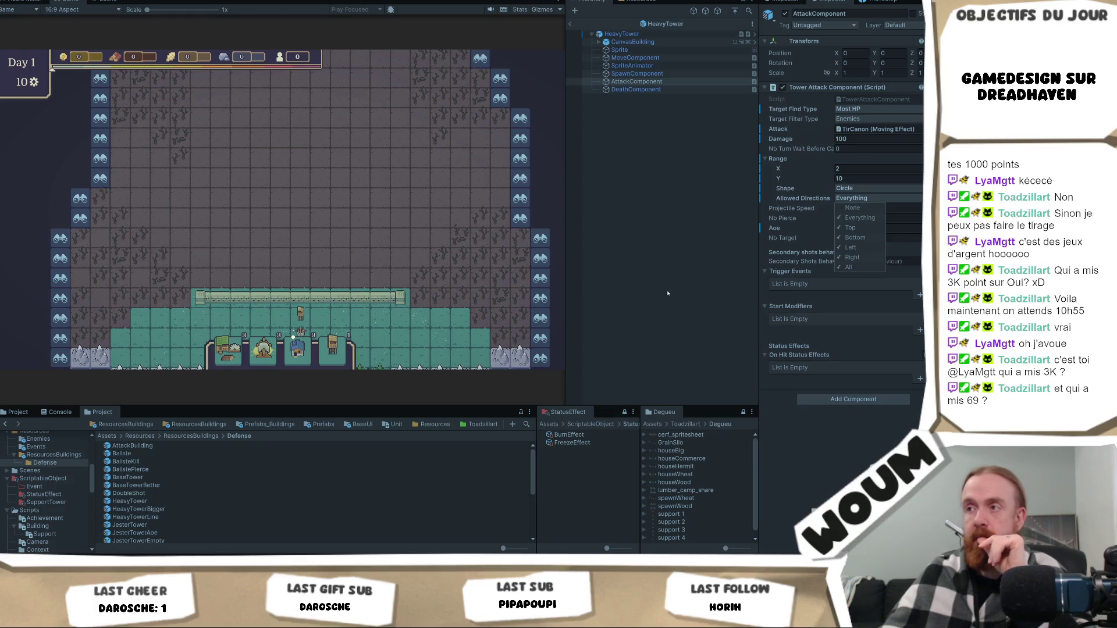
pyautogui.click(797, 441)
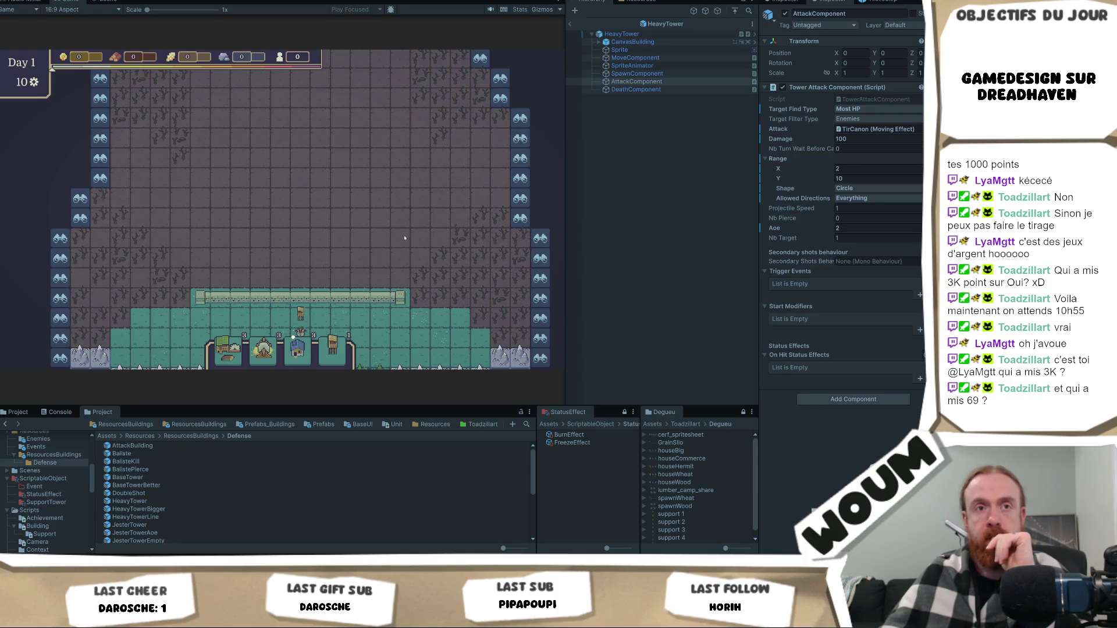
# Review the HeavyTower's root Game Unit settings.
pyautogui.scroll(-3, 407, 233)
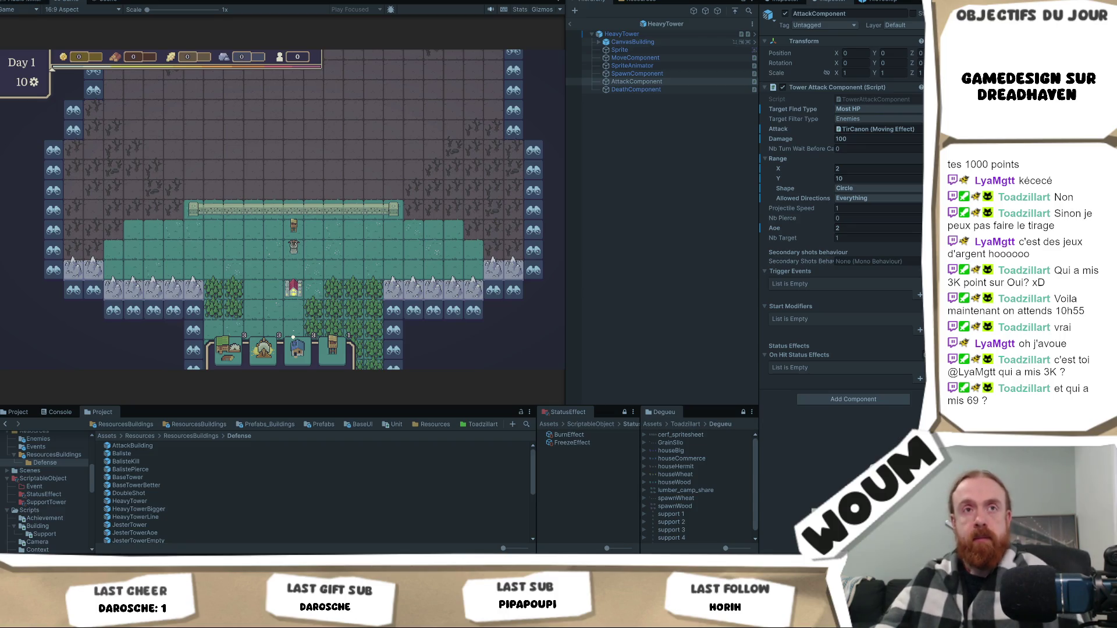
pyautogui.scroll(1, 420, 164)
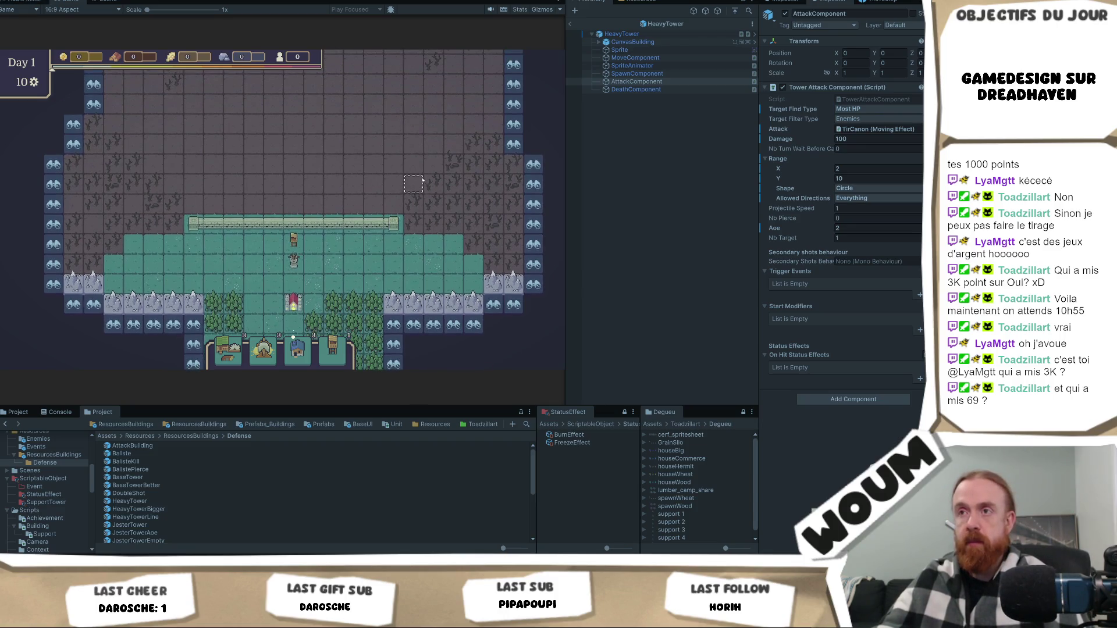
pyautogui.moveTo(235, 223)
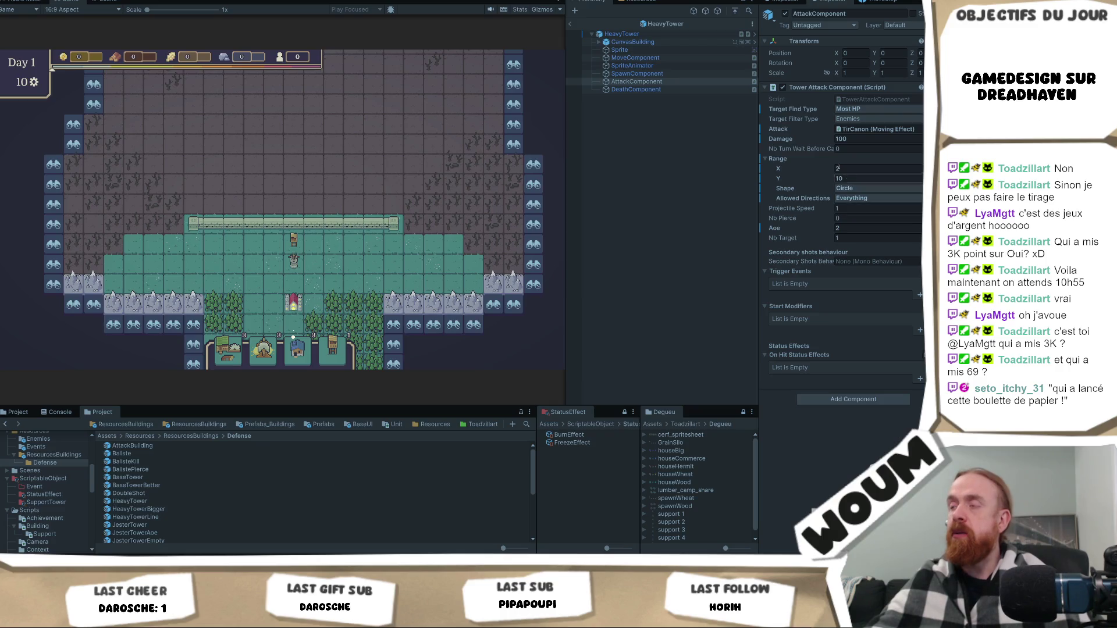
pyautogui.click(652, 34)
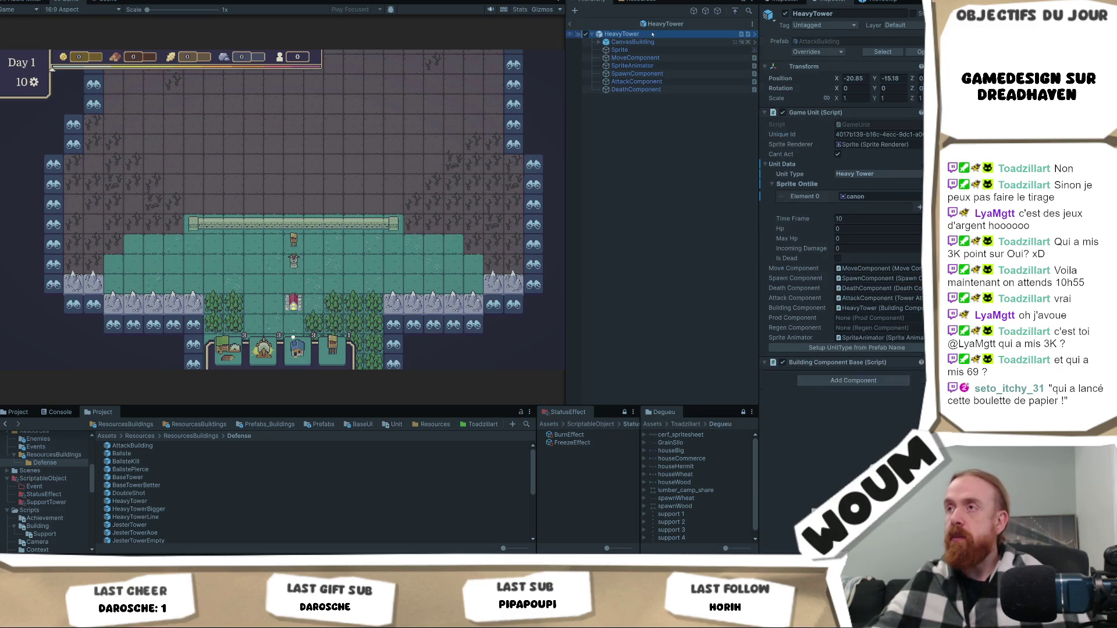
# Set the HeavyTower attack's Nb Turn Wait to 3 and save the prefab.
pyautogui.click(638, 82)
pyautogui.click(880, 147)
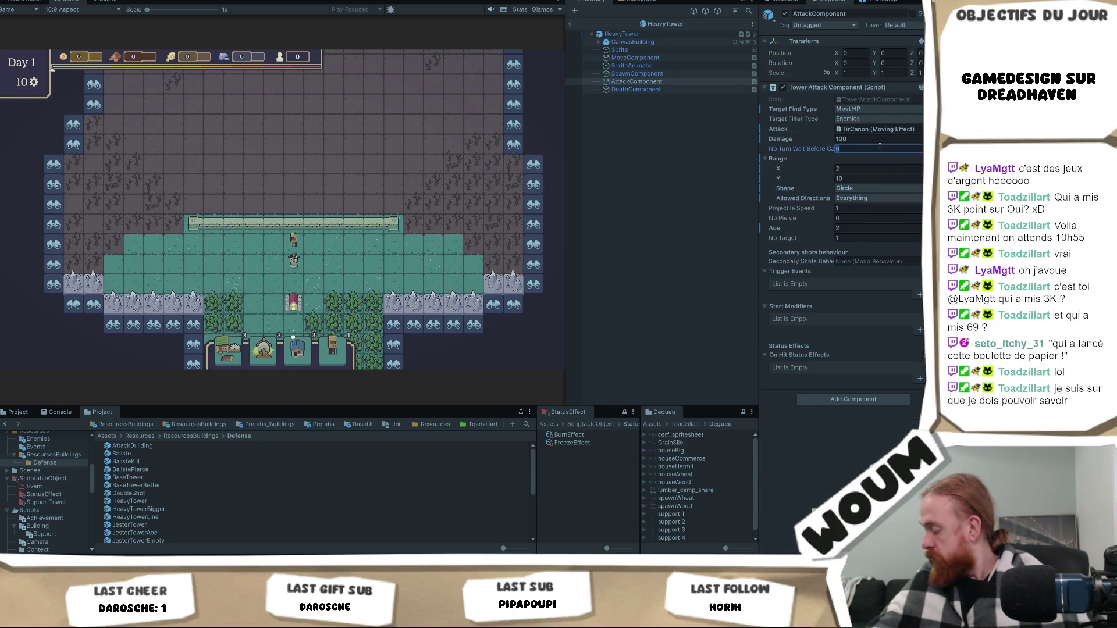
pyautogui.write('3')
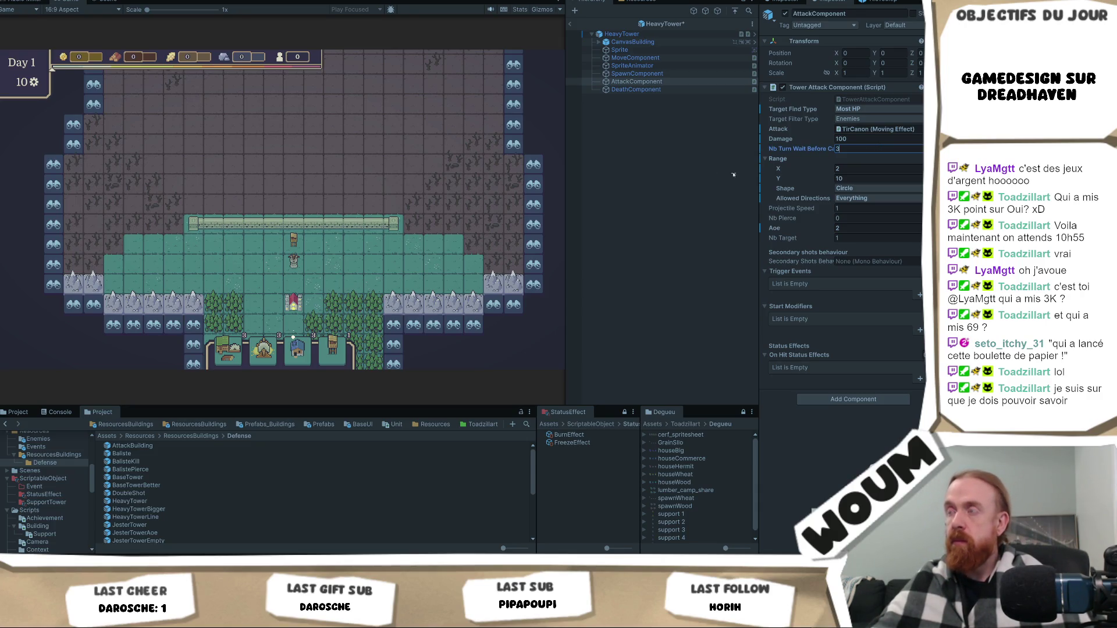
pyautogui.hotkey('ctrl', 's')
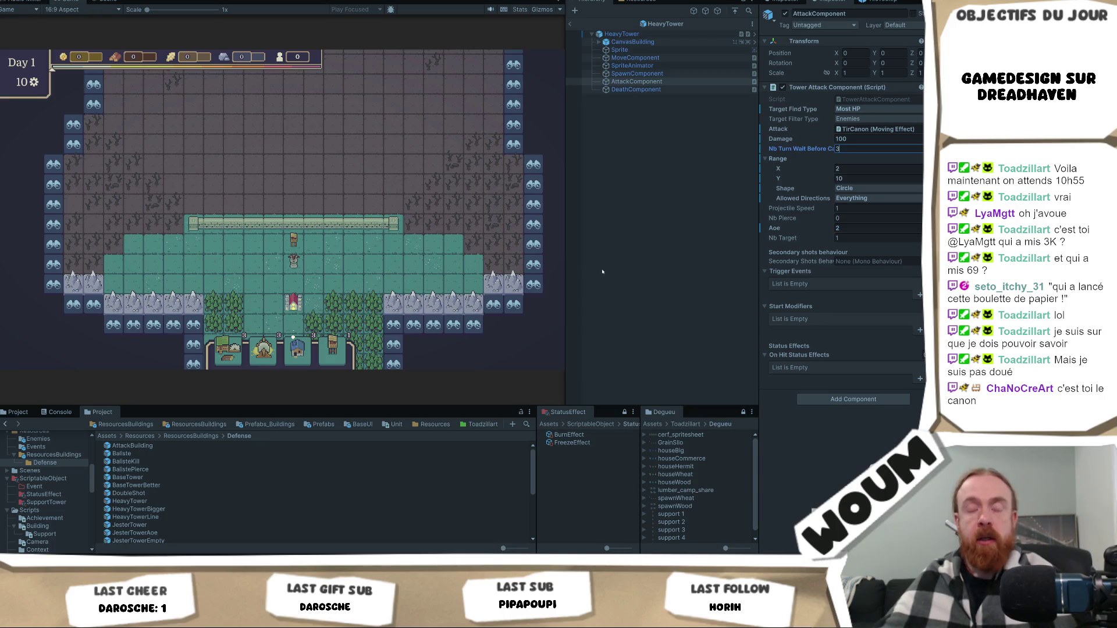
pyautogui.moveTo(171, 551)
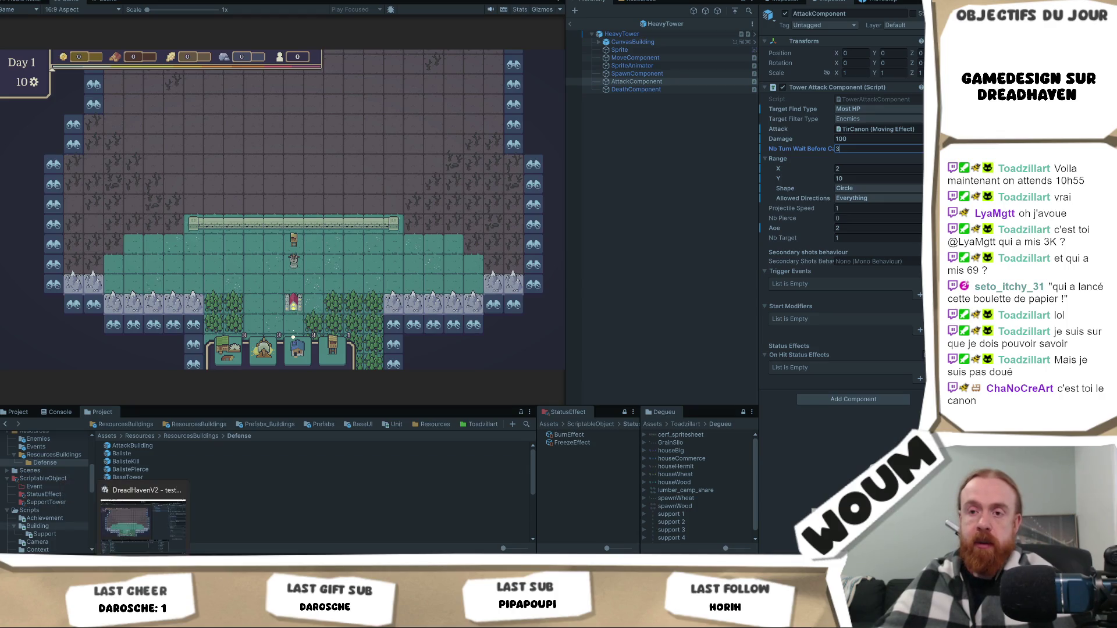
# Search for 'BaseTo' and change line 220 of GameModeTownCenterPlacement.cs to HeavyTower.
pyautogui.click(143, 557)
pyautogui.click(379, 157)
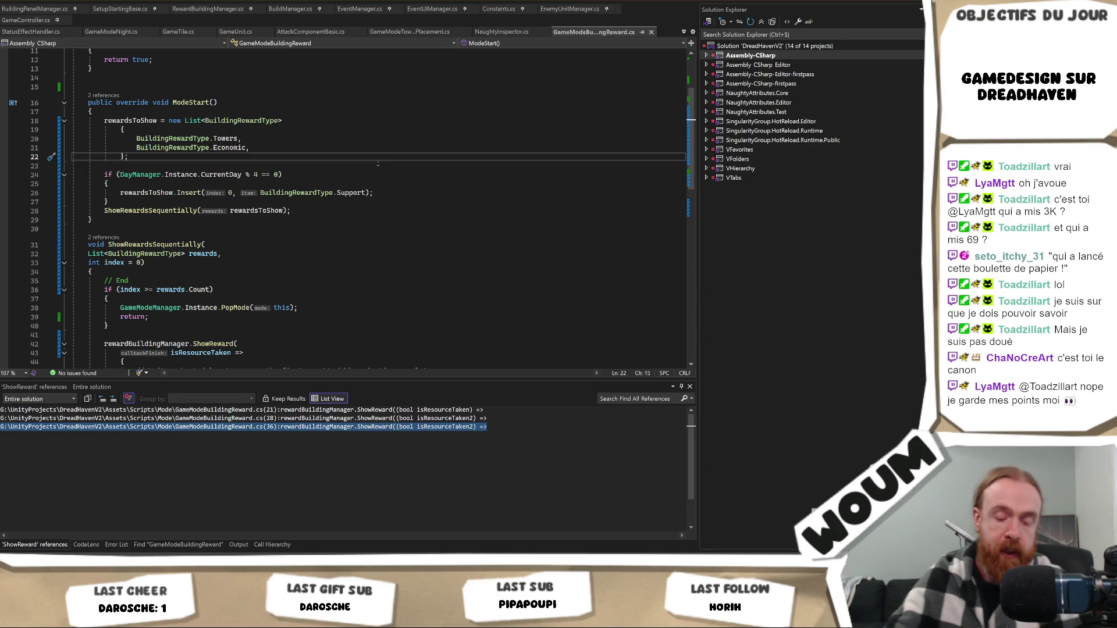
pyautogui.press('Return')
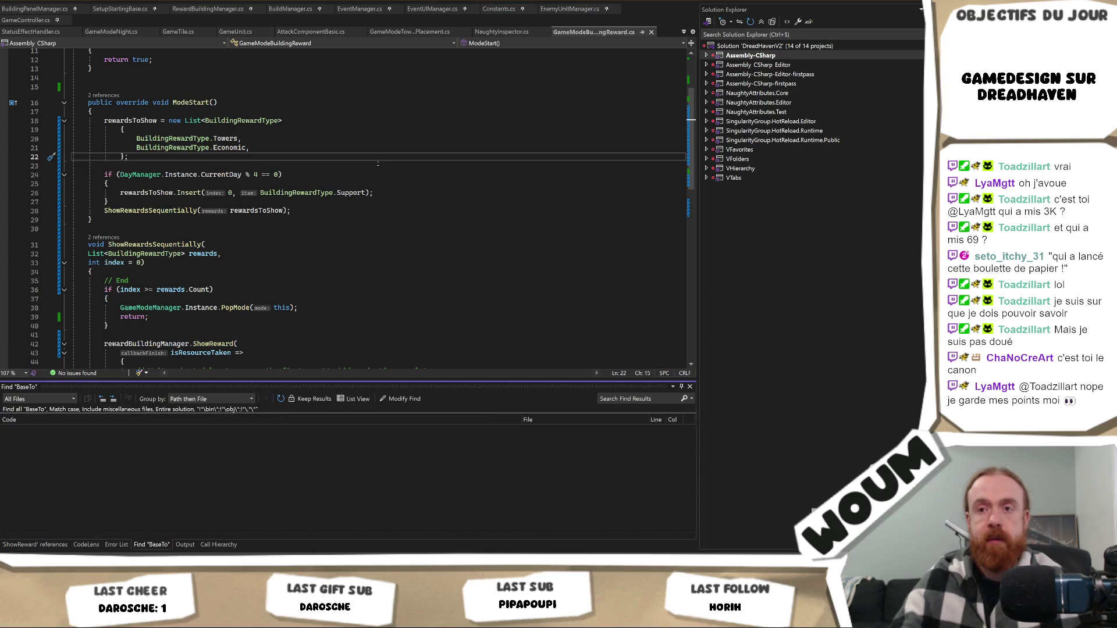
pyautogui.scroll(-1, 159, 474)
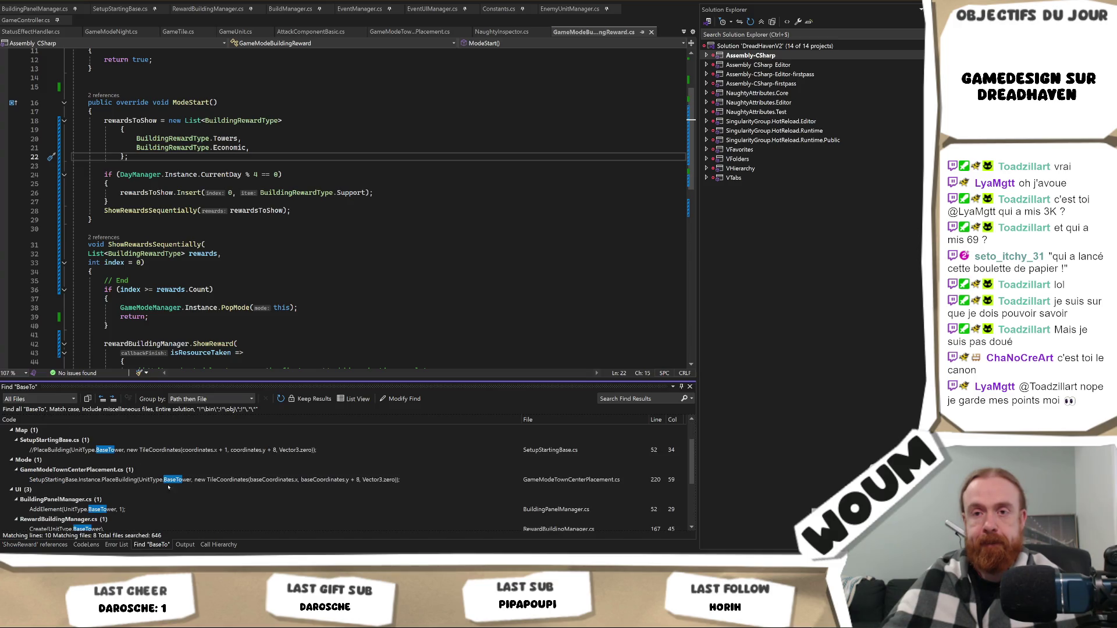
pyautogui.doubleClick(187, 479)
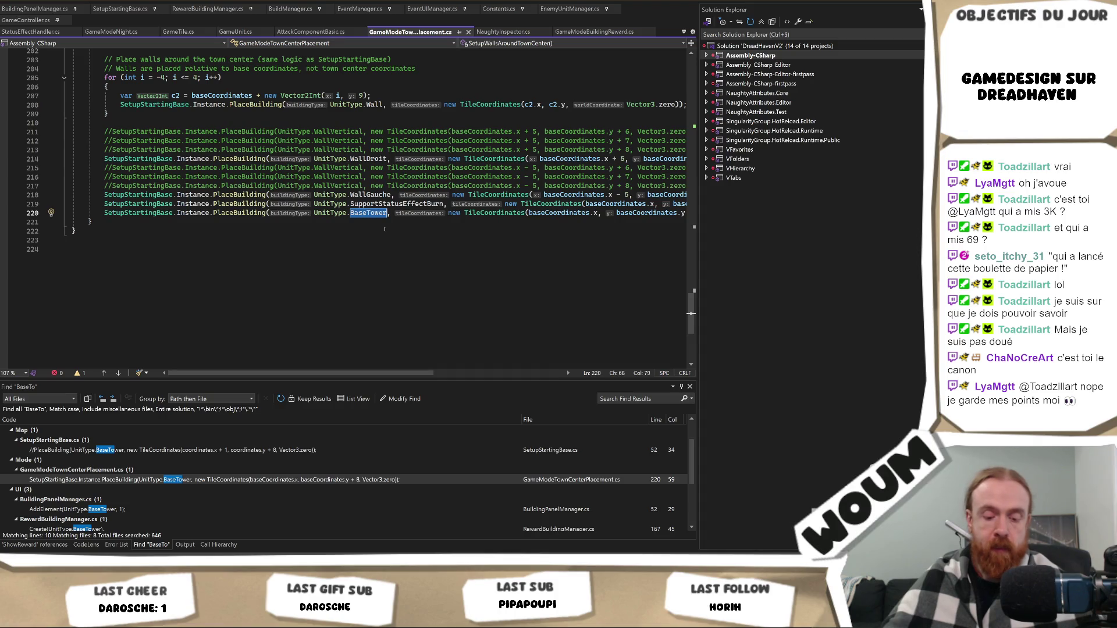
pyautogui.write('Heavy')
pyautogui.press('Tab')
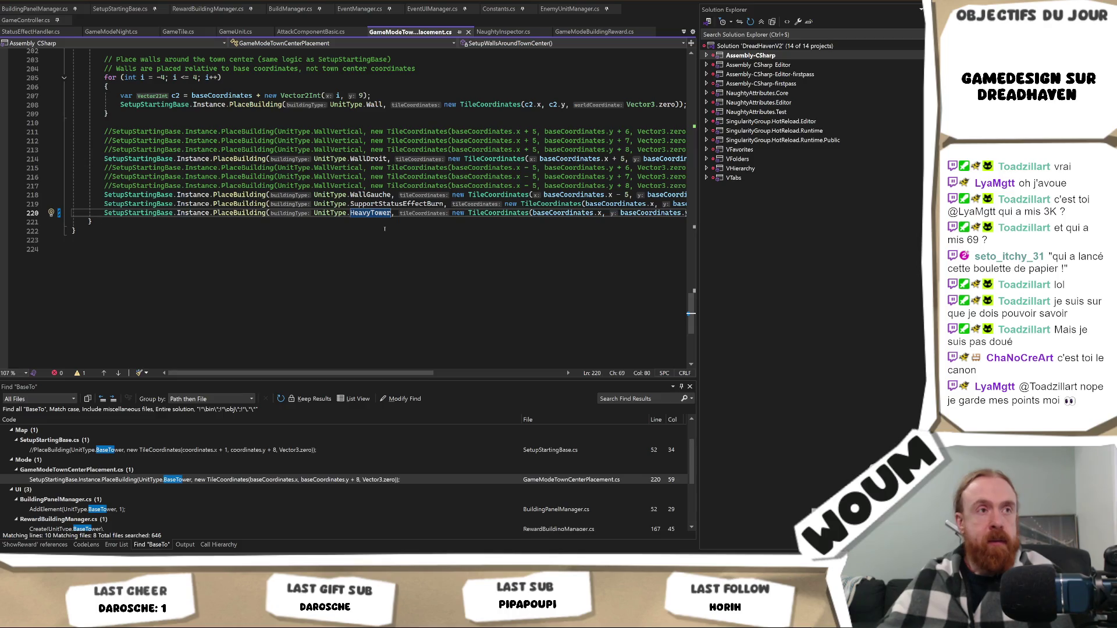
pyautogui.hotkey('alt', 'Tab')
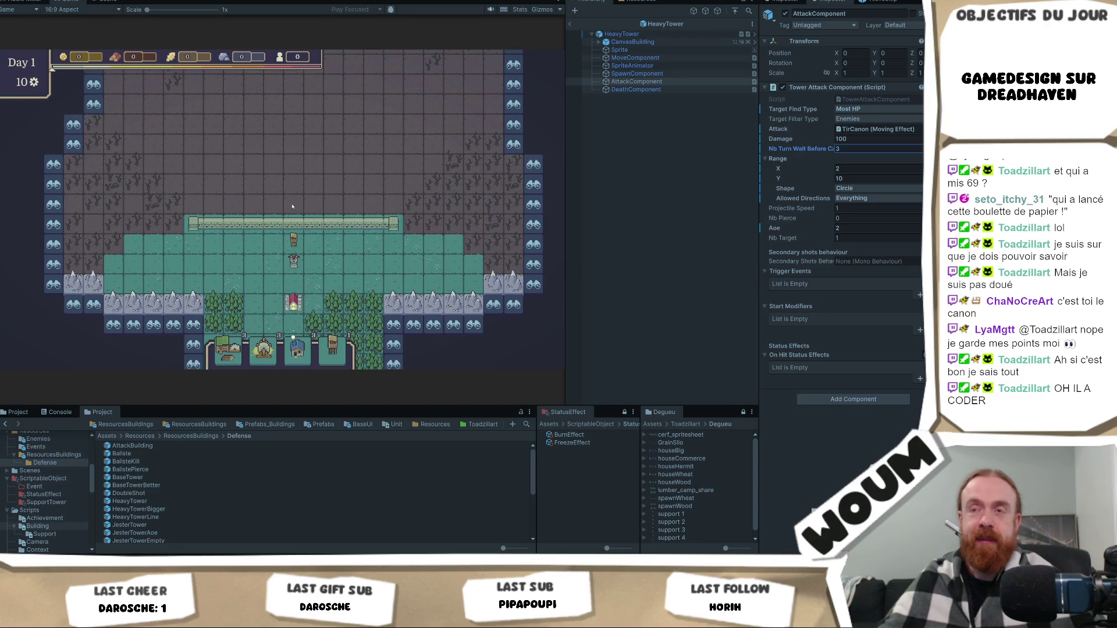
# Stop and restart Play mode to reload the changed code.
pyautogui.scroll(1, 320, 195)
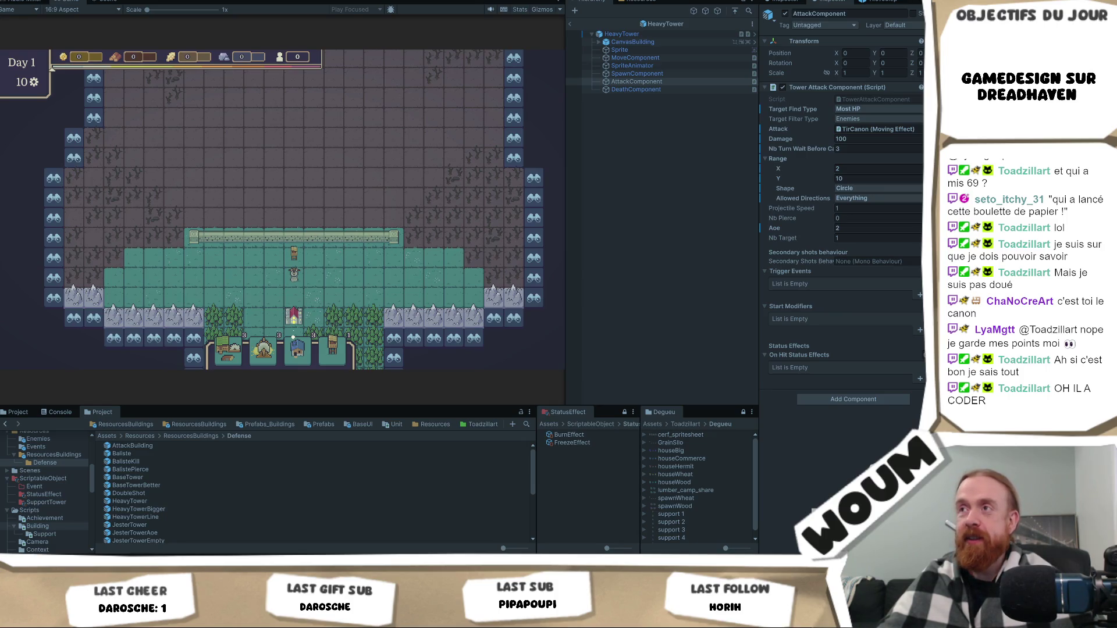
pyautogui.hotkey('ctrl', 'p')
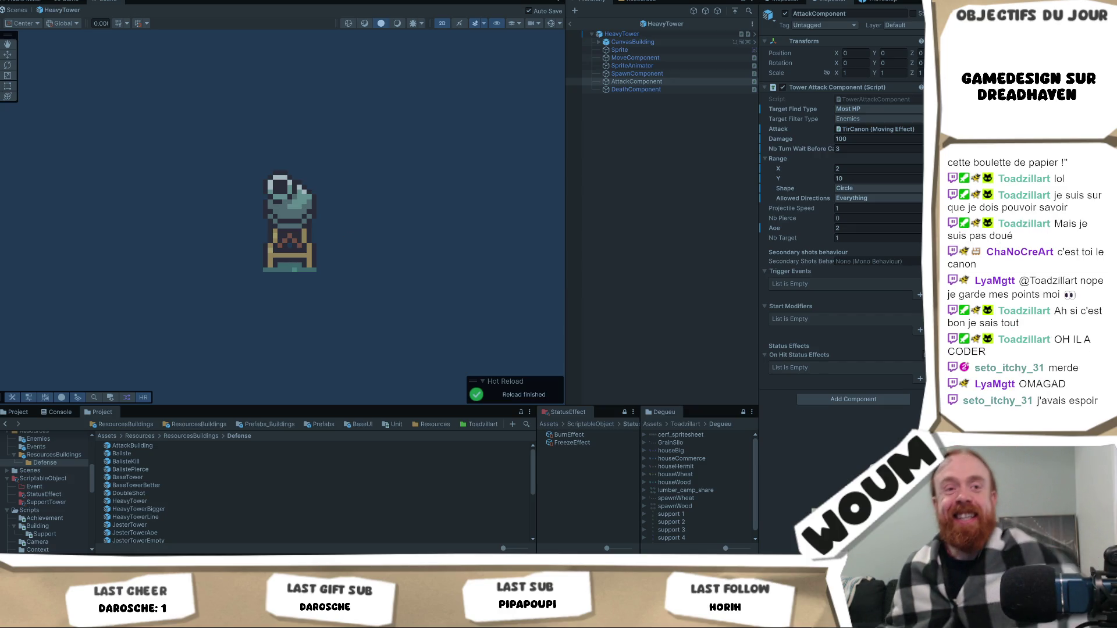
pyautogui.hotkey('ctrl', 'p')
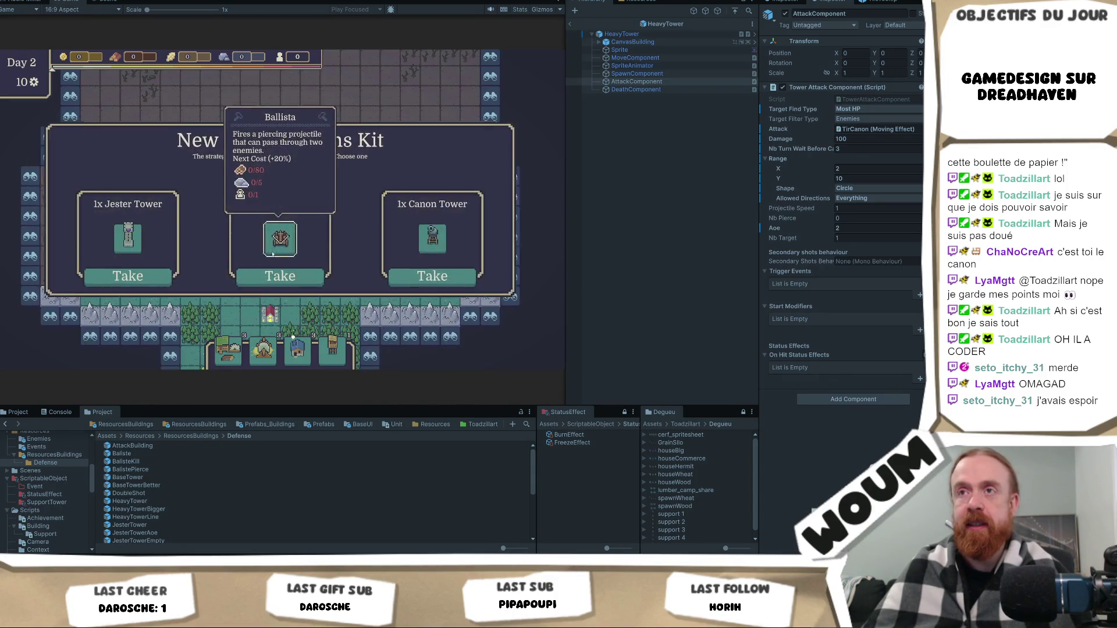
# Take the Ballista and Base Tower construction kits, then leave the prefab view.
pyautogui.click(281, 275)
pyautogui.click(284, 275)
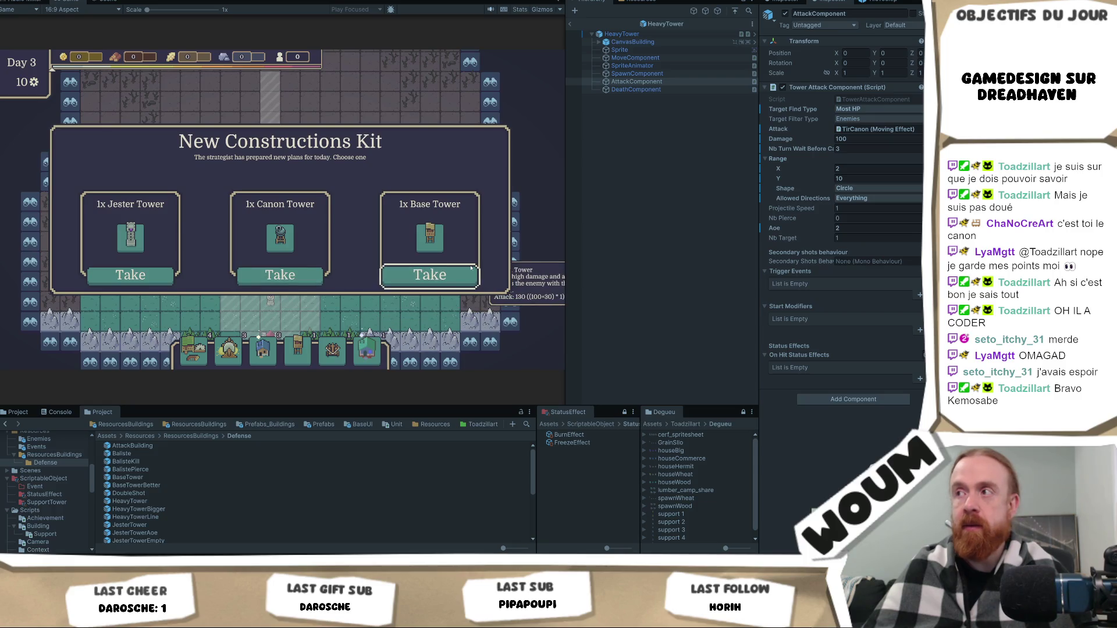
pyautogui.click(476, 280)
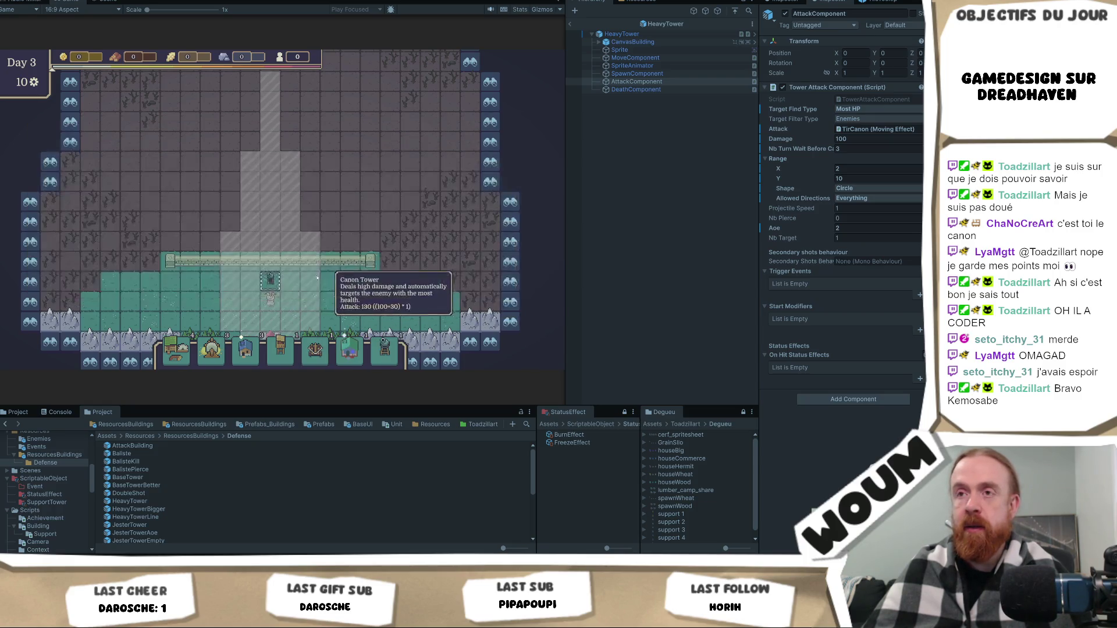
pyautogui.click(249, 283)
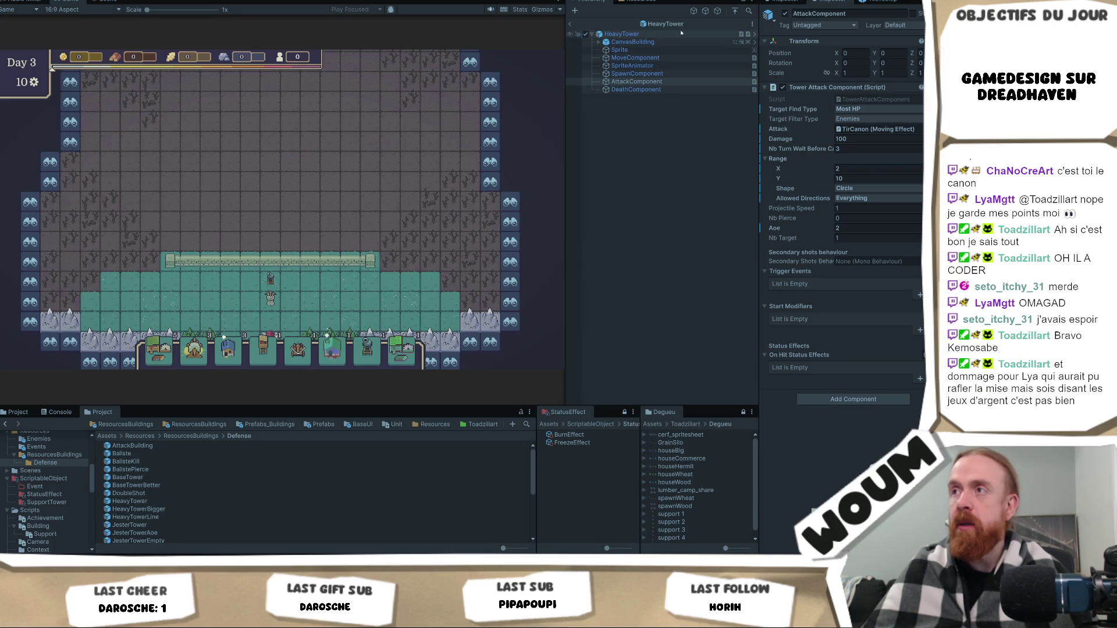
pyautogui.click(570, 24)
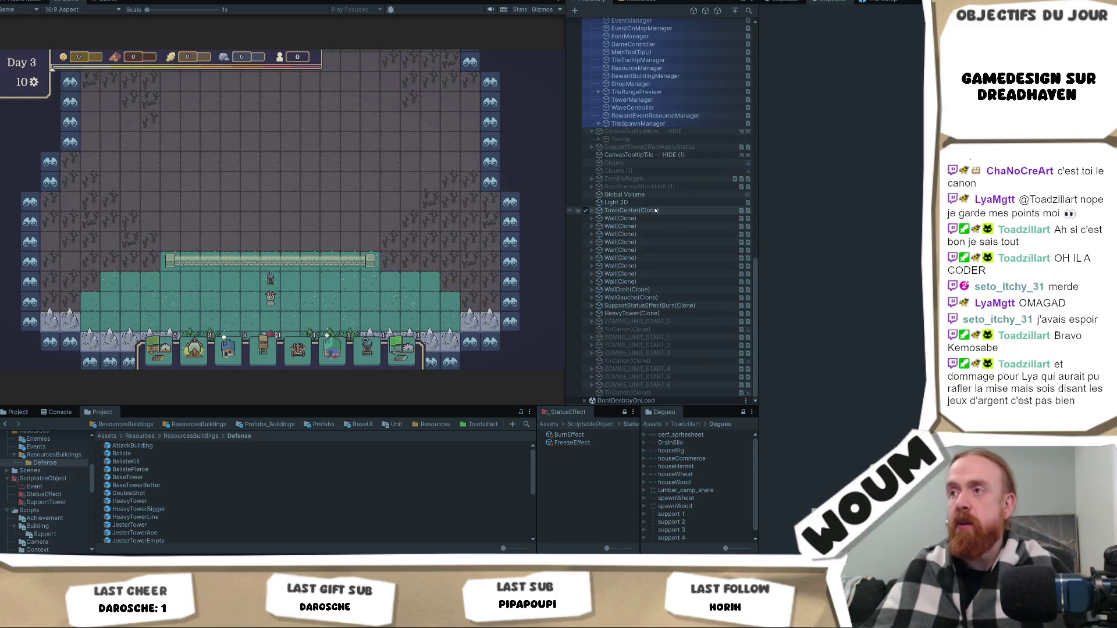
# Inspect the HeavyTower(Clone)'s AttackComponent and display the Canon Tower's range on the board.
pyautogui.click(632, 313)
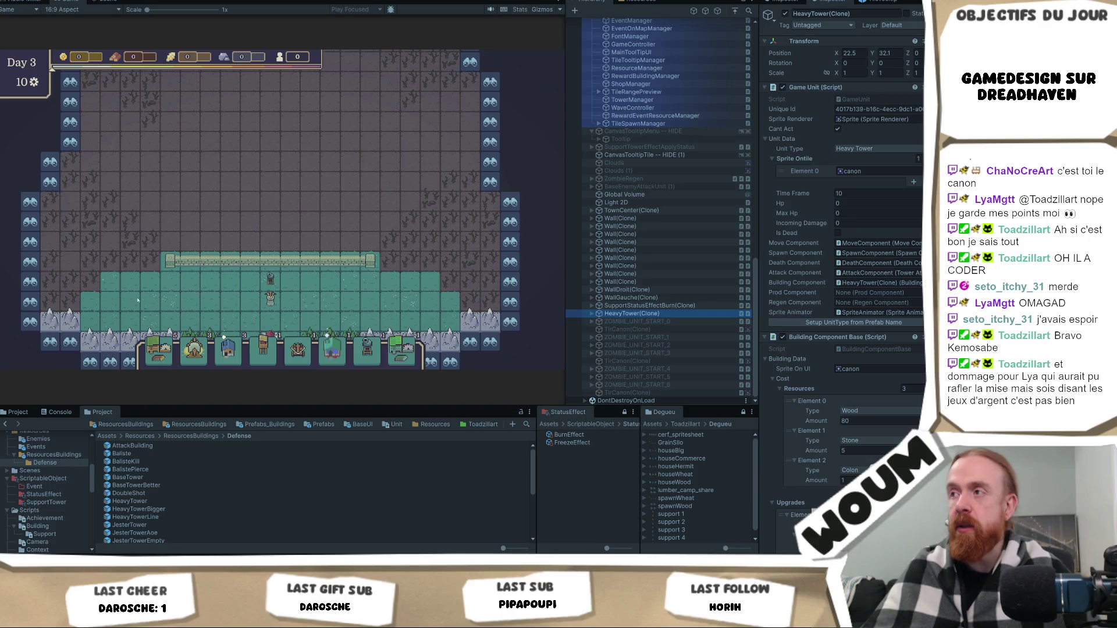
pyautogui.click(591, 314)
pyautogui.click(636, 360)
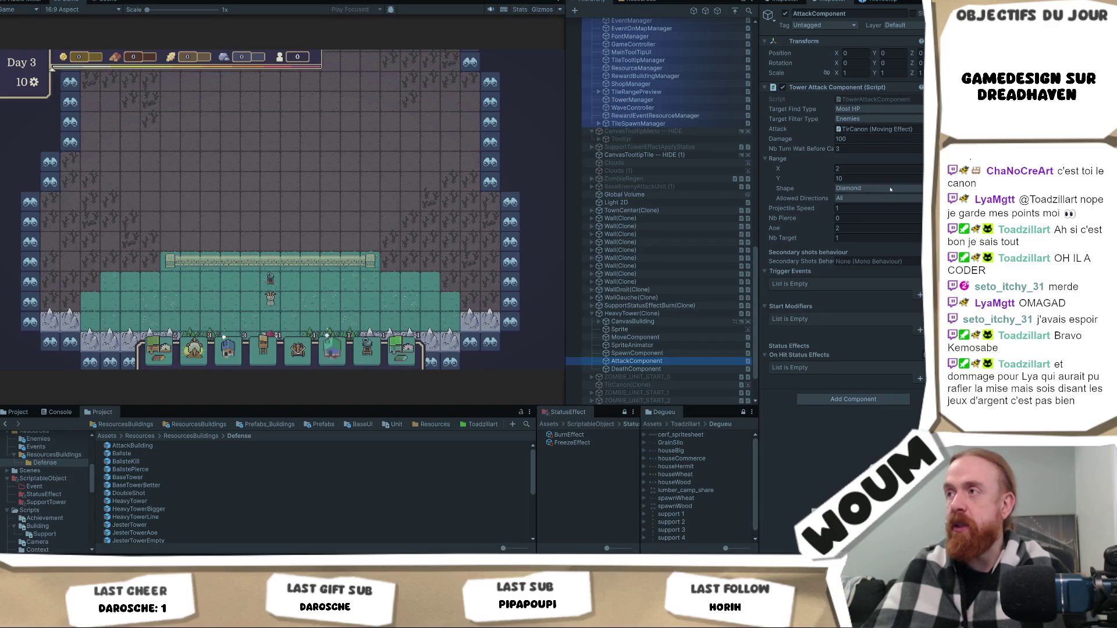
pyautogui.click(271, 282)
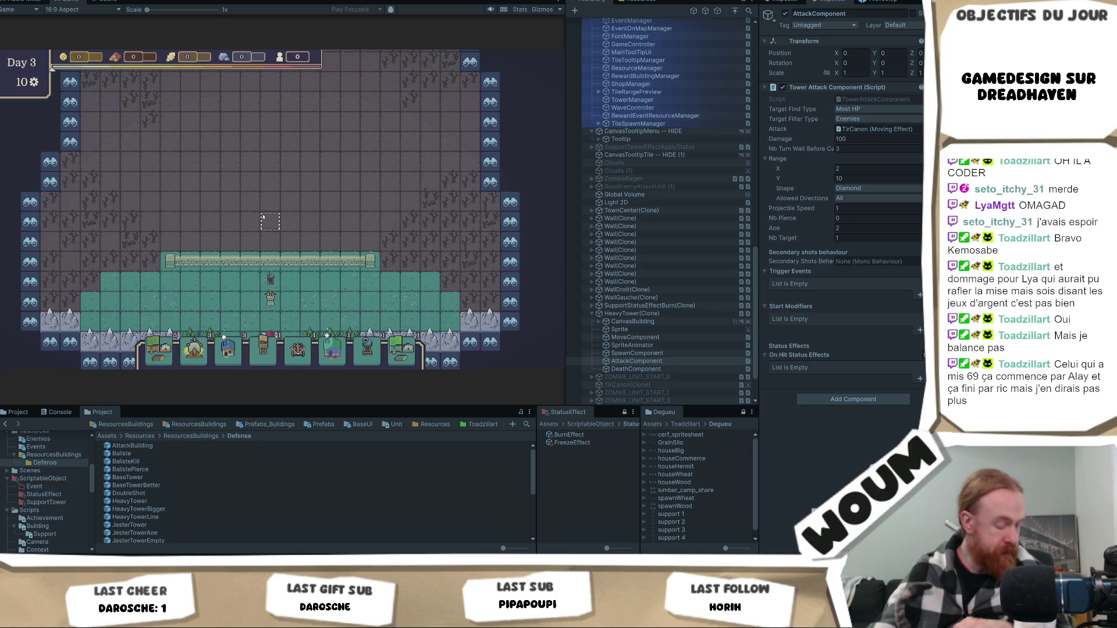
# Expand CanvasBuilding, show the Canon Tower's range, then exit Play mode.
pyautogui.scroll(-2, 646, 221)
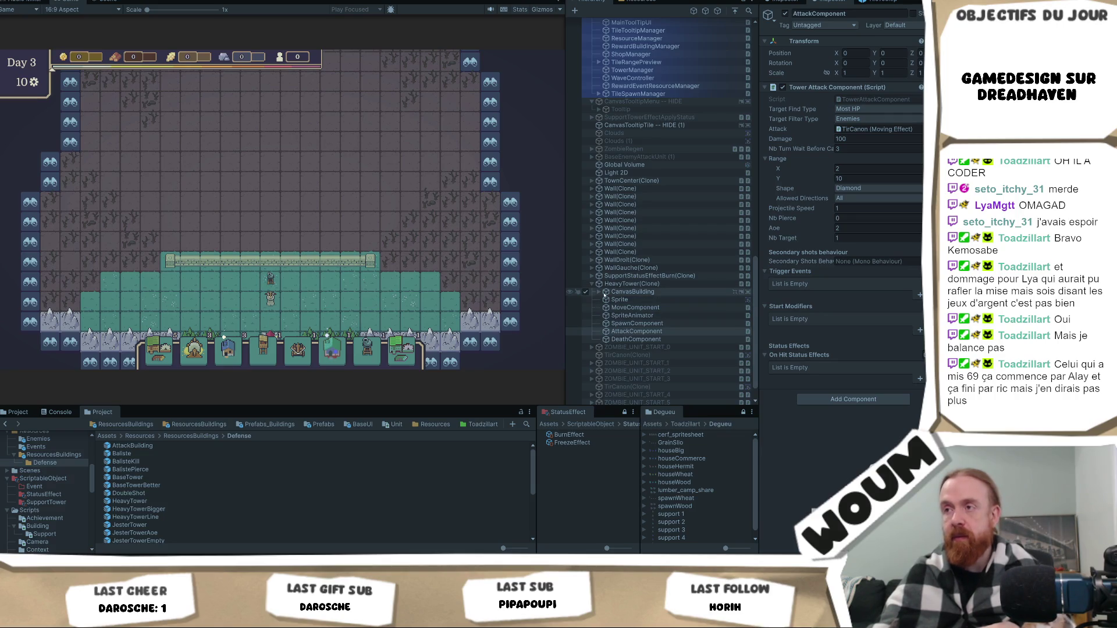
pyautogui.click(599, 292)
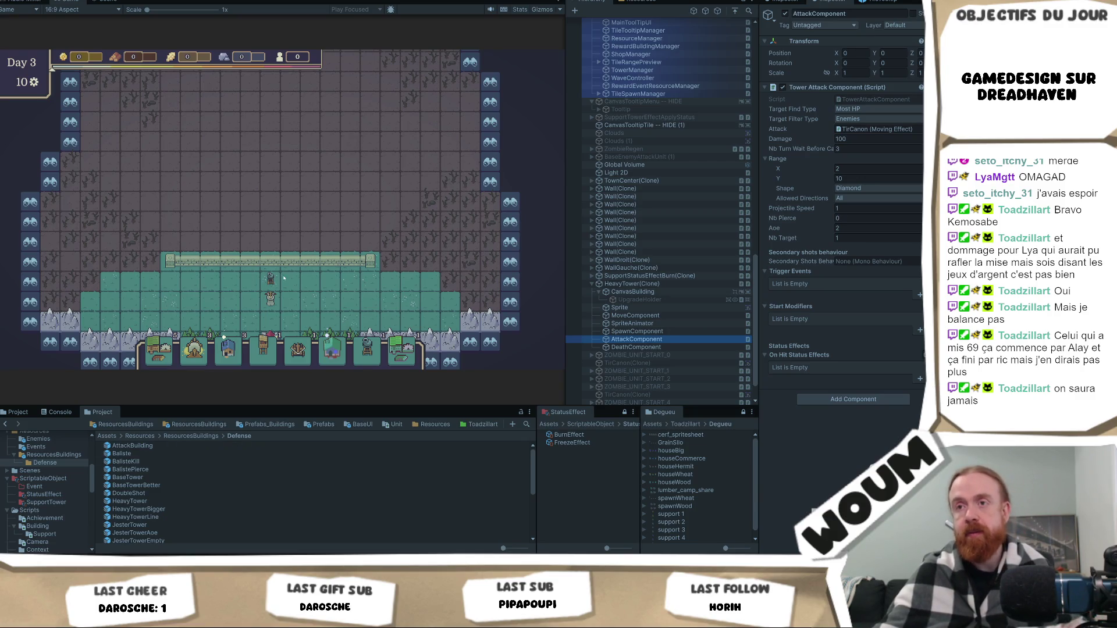
pyautogui.click(273, 283)
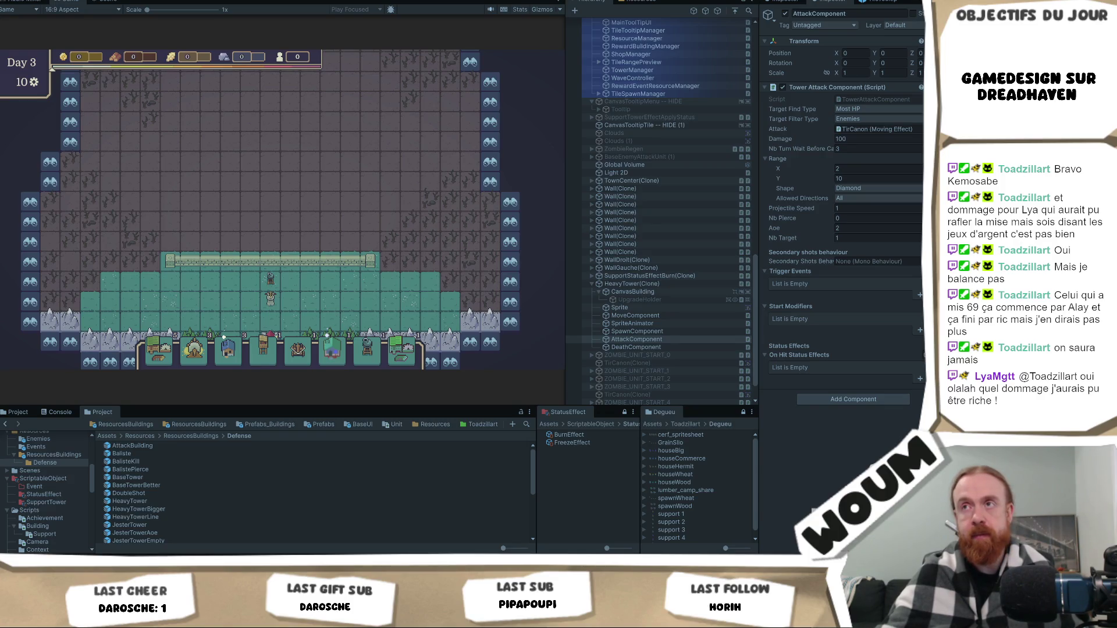
pyautogui.hotkey('ctrl', 'p')
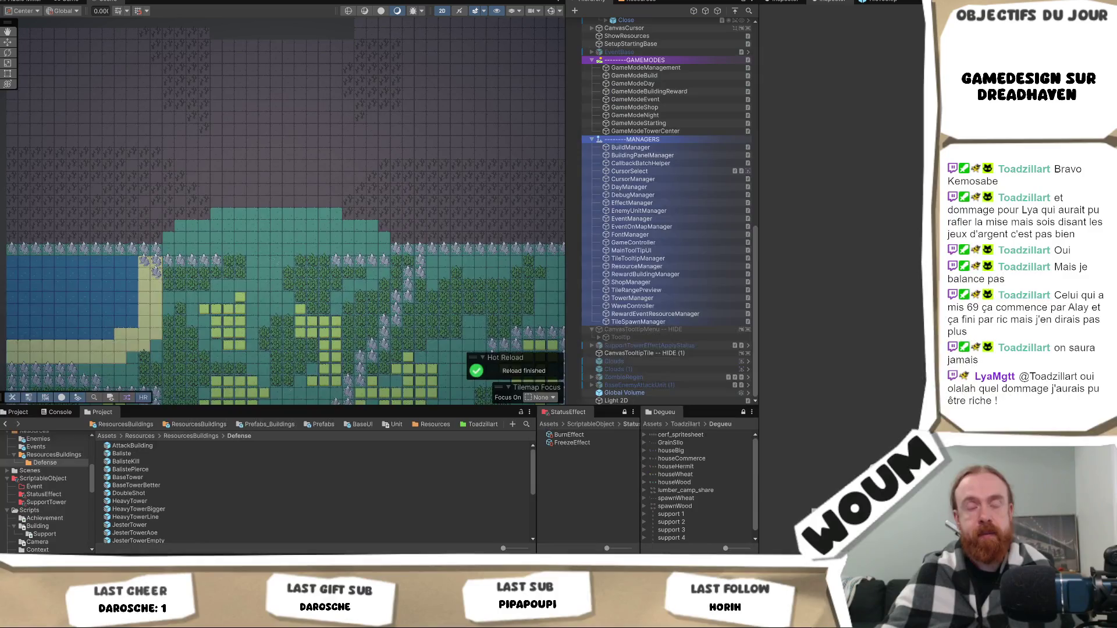
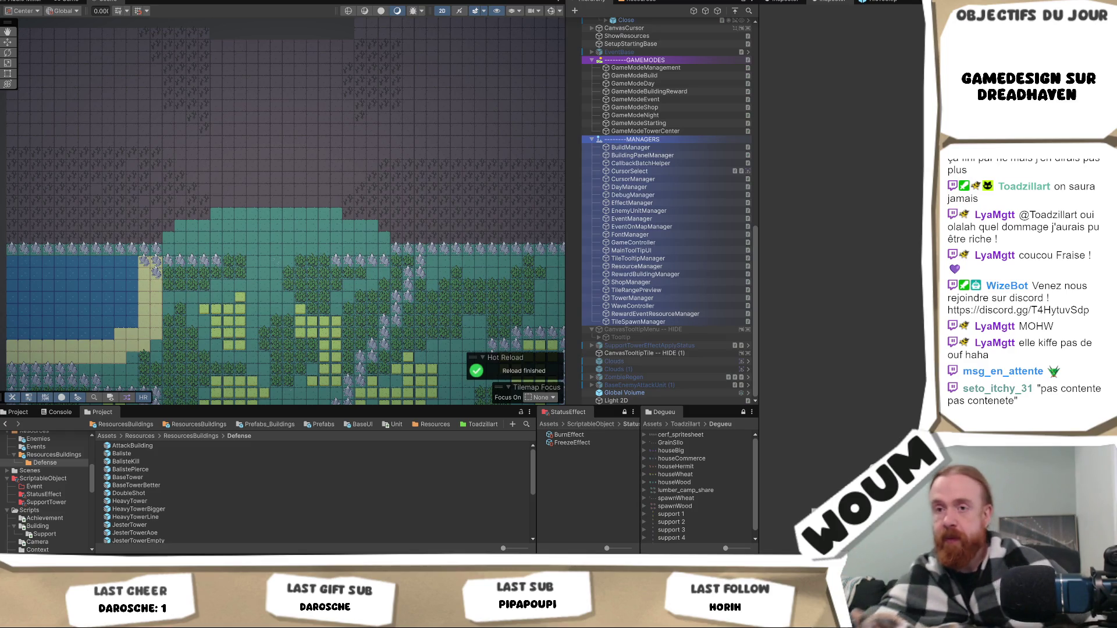
# Inspect the HeavyTowerBigger prefab from the Defense folder, then return to the code editor.
pyautogui.click(140, 509)
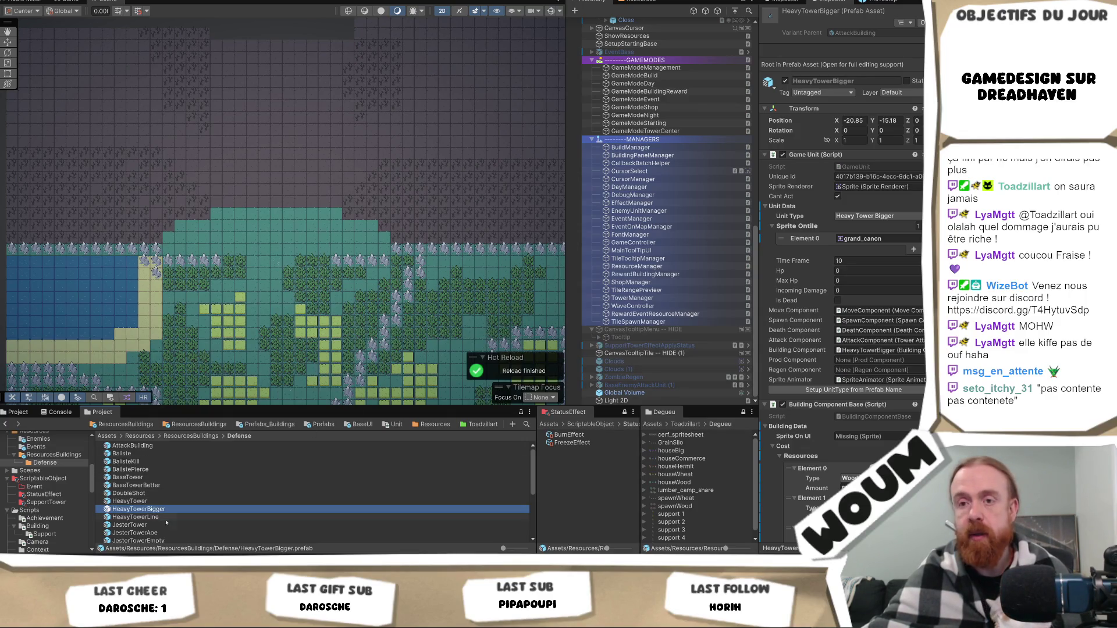
pyautogui.hotkey('alt', 'Tab')
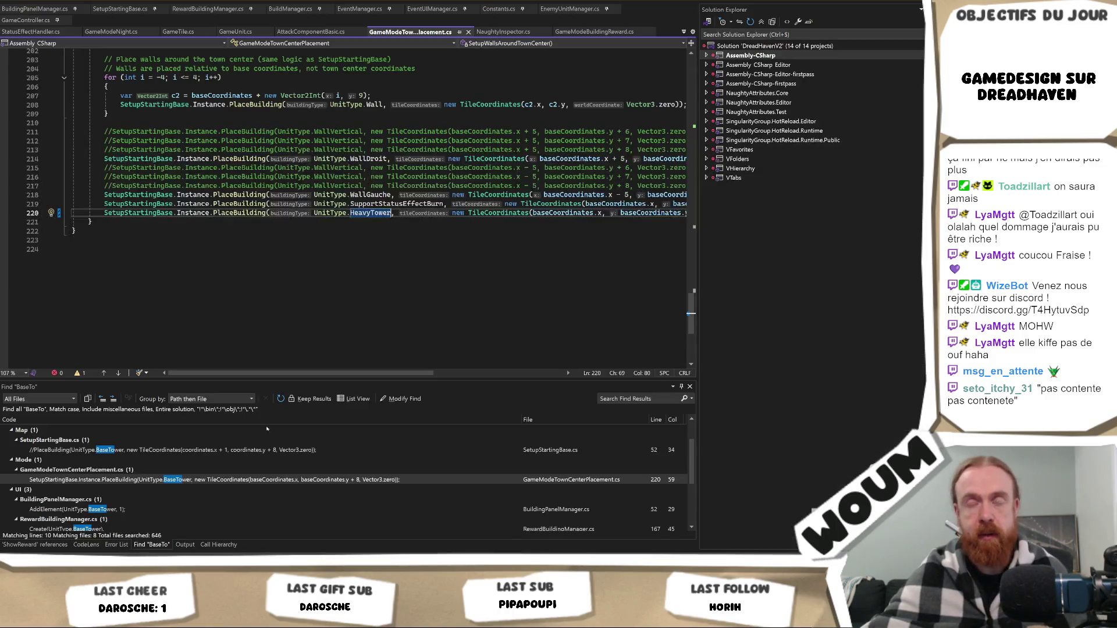
# Search the whole solution for 'aoe' and open the aoe field declaration.
pyautogui.click(332, 249)
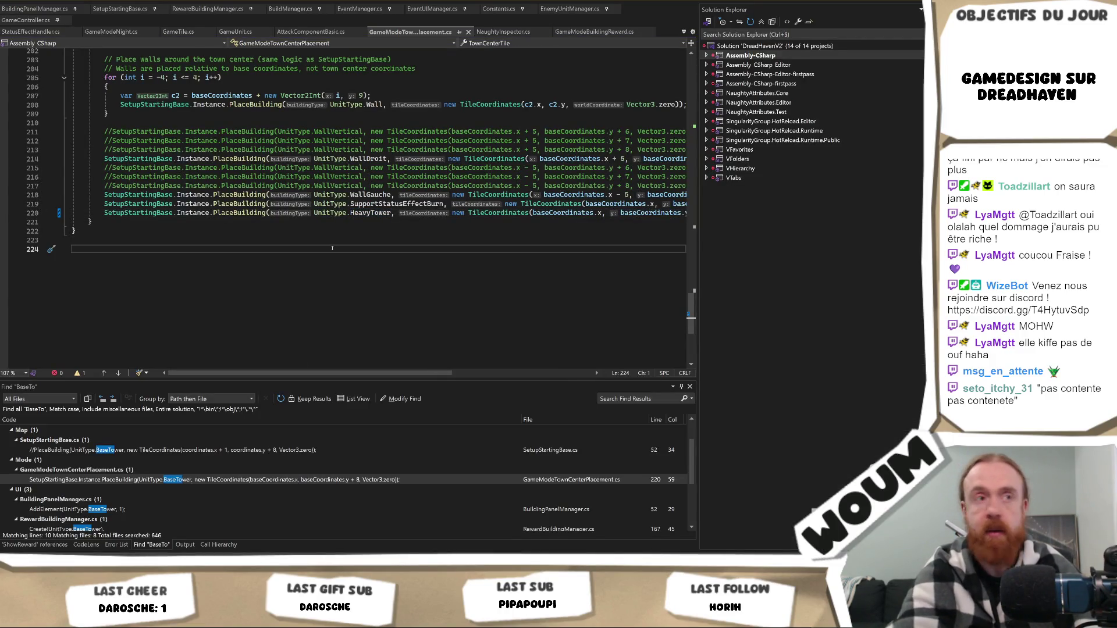
pyautogui.press('Return')
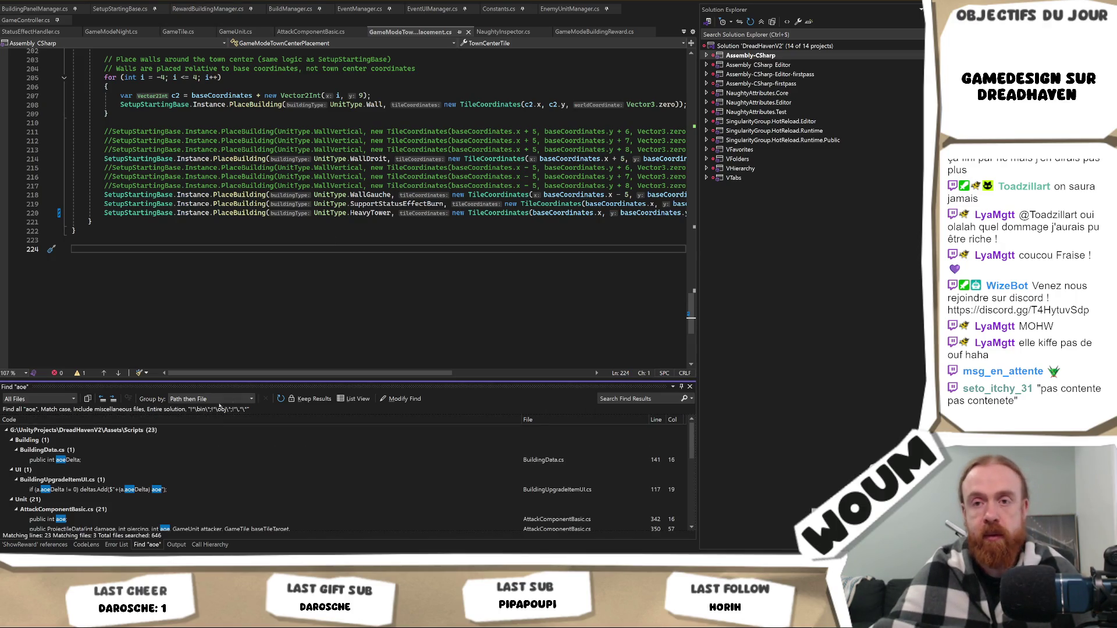
pyautogui.scroll(-2, 168, 448)
pyautogui.doubleClick(91, 512)
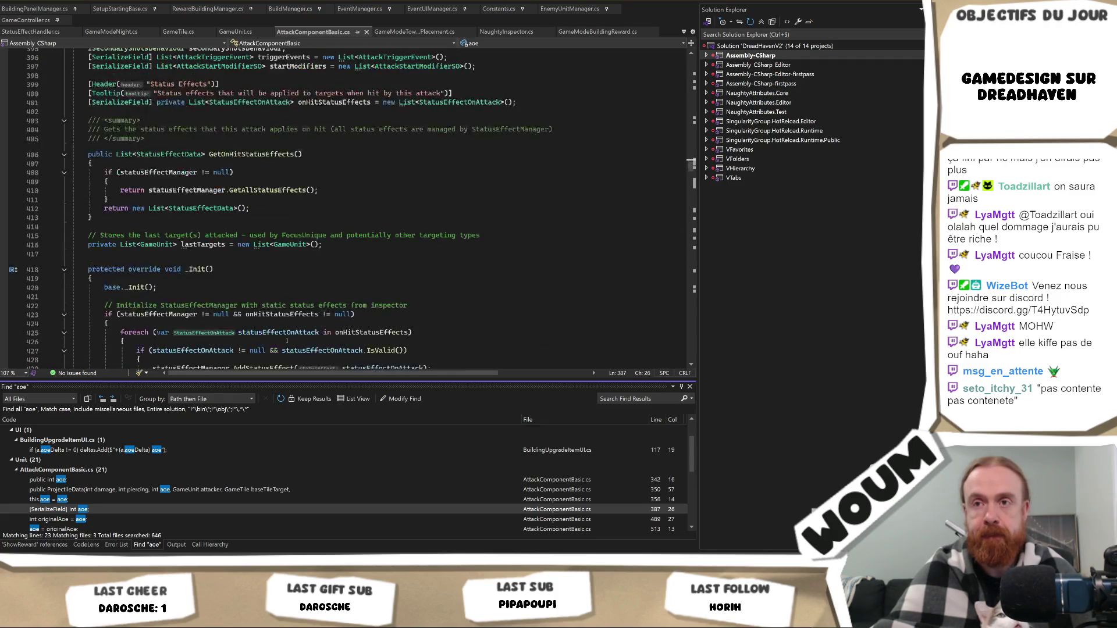
# Jump to the projectile aoe check in OnTileHit, then to the GetAoeOffsets definition.
pyautogui.scroll(-3, 287, 341)
pyautogui.scroll(-4, 103, 474)
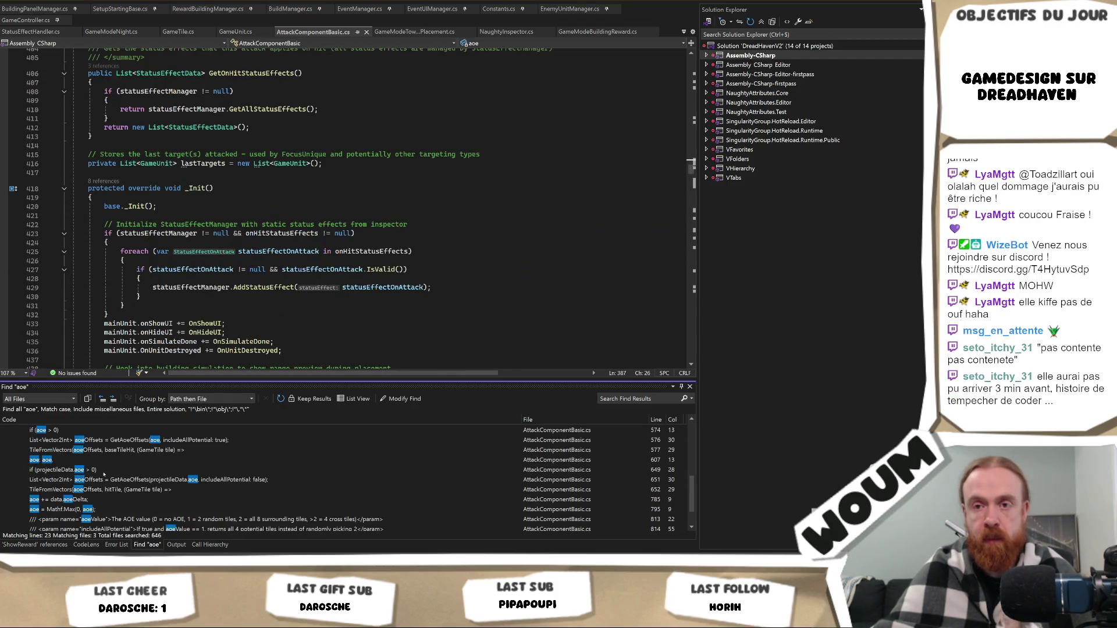
pyautogui.doubleClick(104, 472)
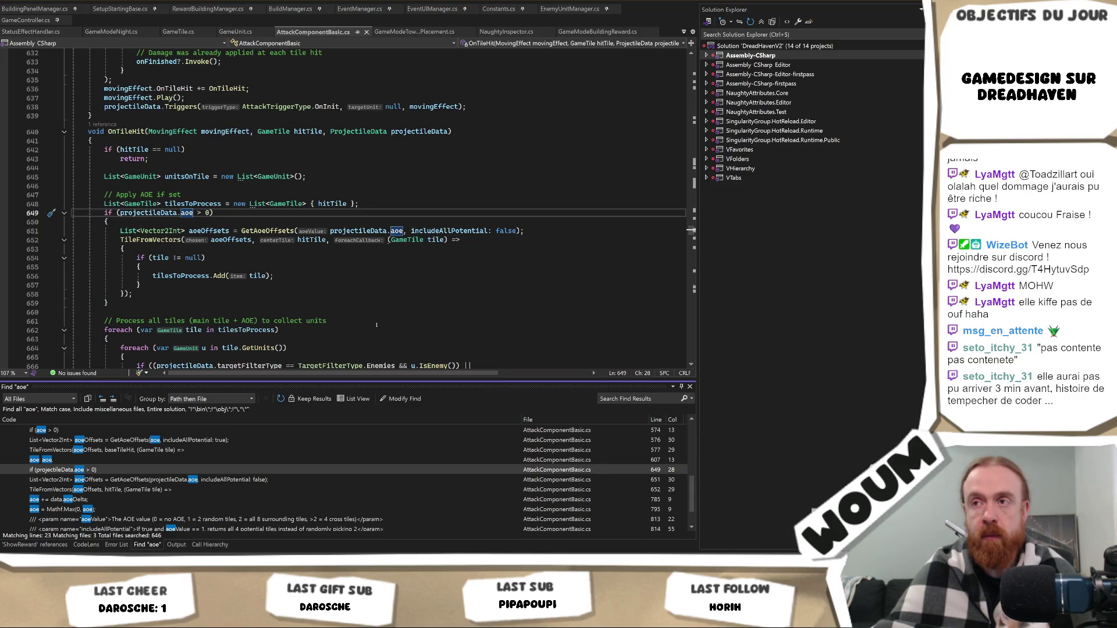
pyautogui.keyDown('ctrl'); pyautogui.click(278, 231); pyautogui.keyUp('ctrl')
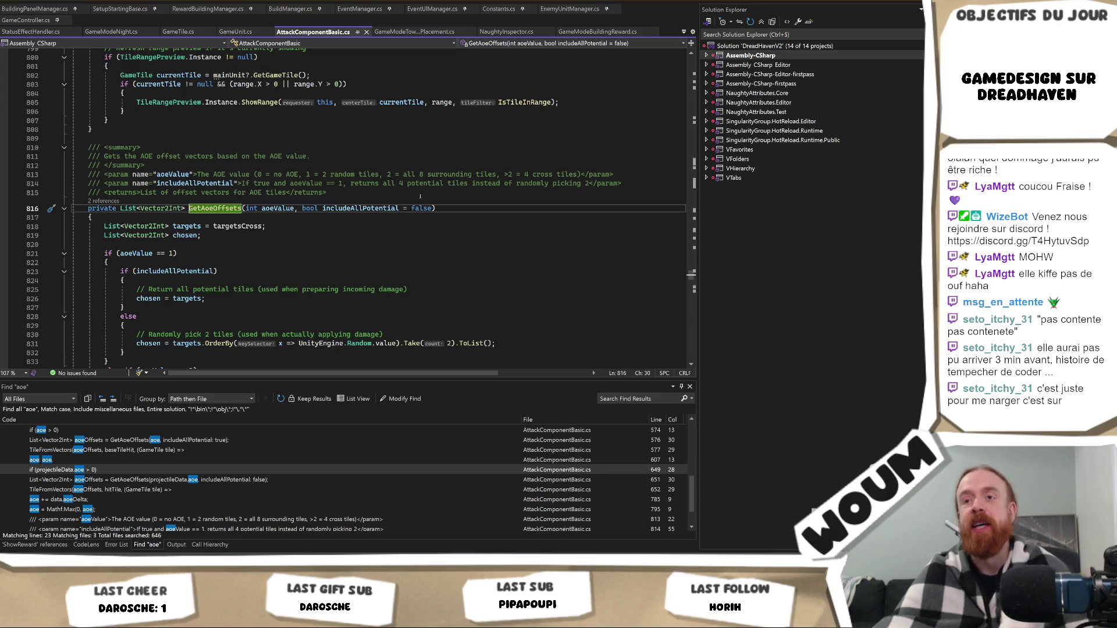
# Read through GetAoeOffsets' aoe branches and select the targetsRound list used for aoe 2.
pyautogui.scroll(-4, 420, 199)
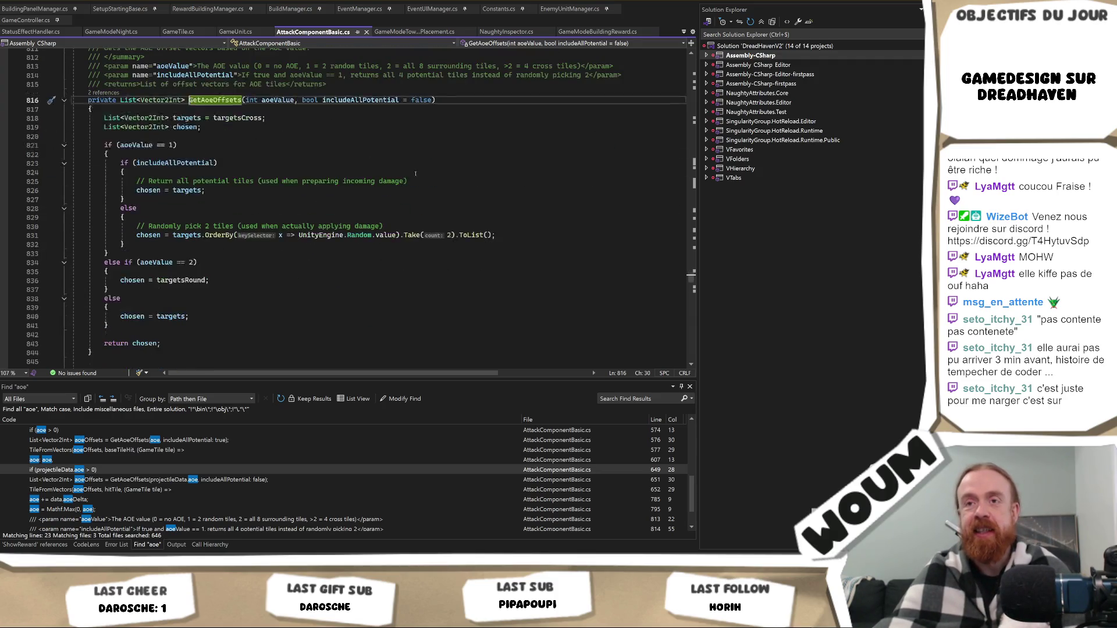
pyautogui.scroll(-1, 416, 173)
pyautogui.scroll(1, 315, 226)
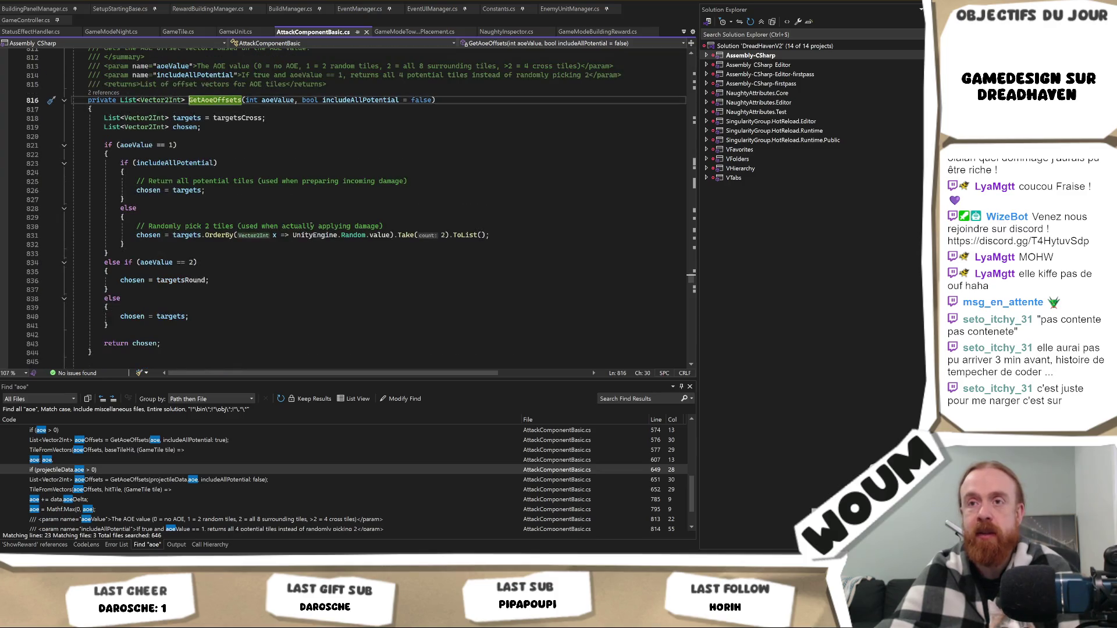
pyautogui.doubleClick(189, 279)
# Bring the Unity editor back to the front from the taskbar.
pyautogui.scroll(2, 189, 274)
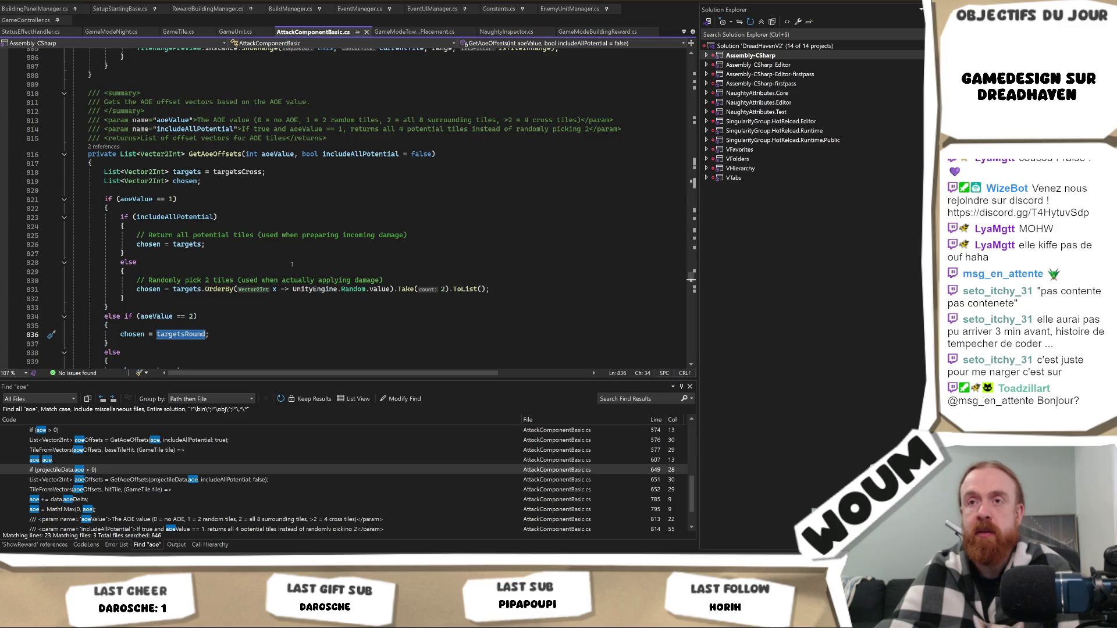
pyautogui.moveTo(143, 561)
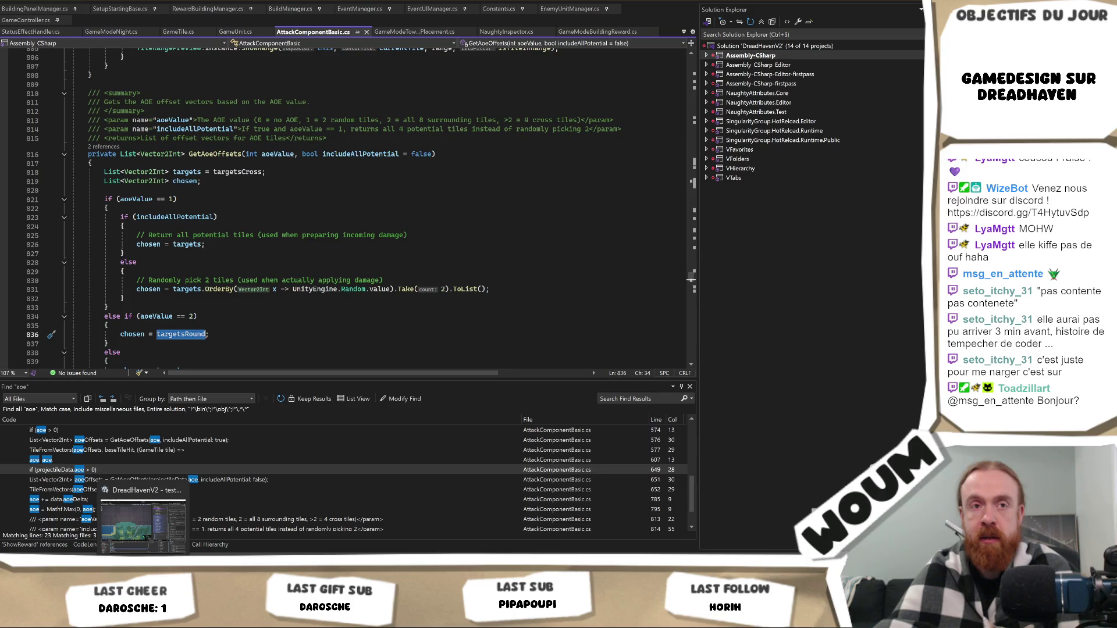
pyautogui.click(142, 521)
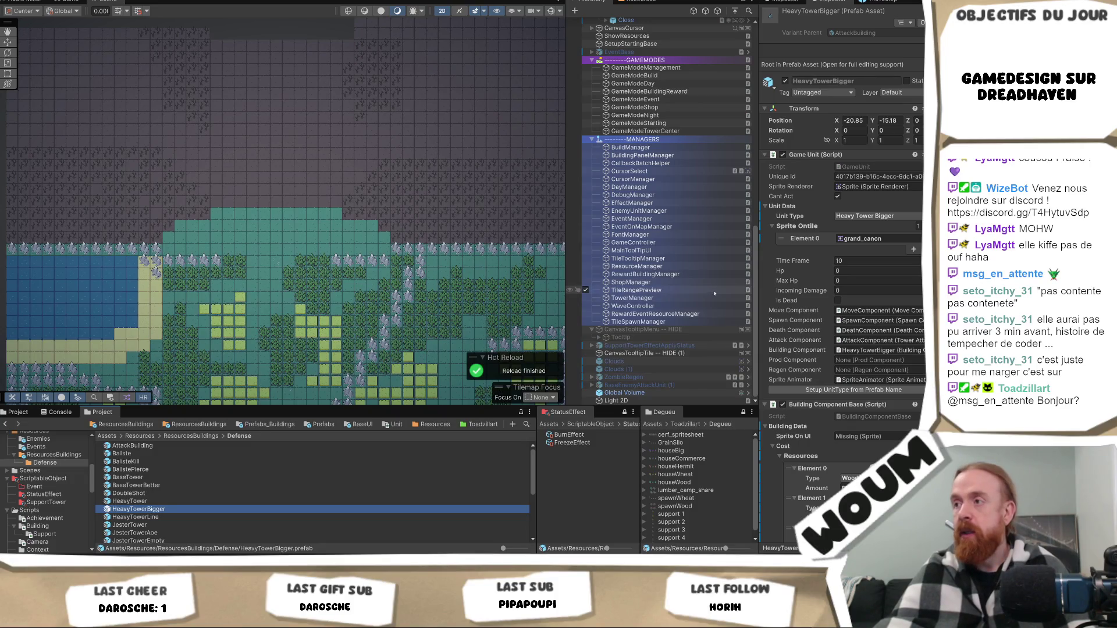
# Open the HeavyTower prefab and confirm its attack component's Damage 100, Circle range and Aoe 2.
pyautogui.doubleClick(129, 501)
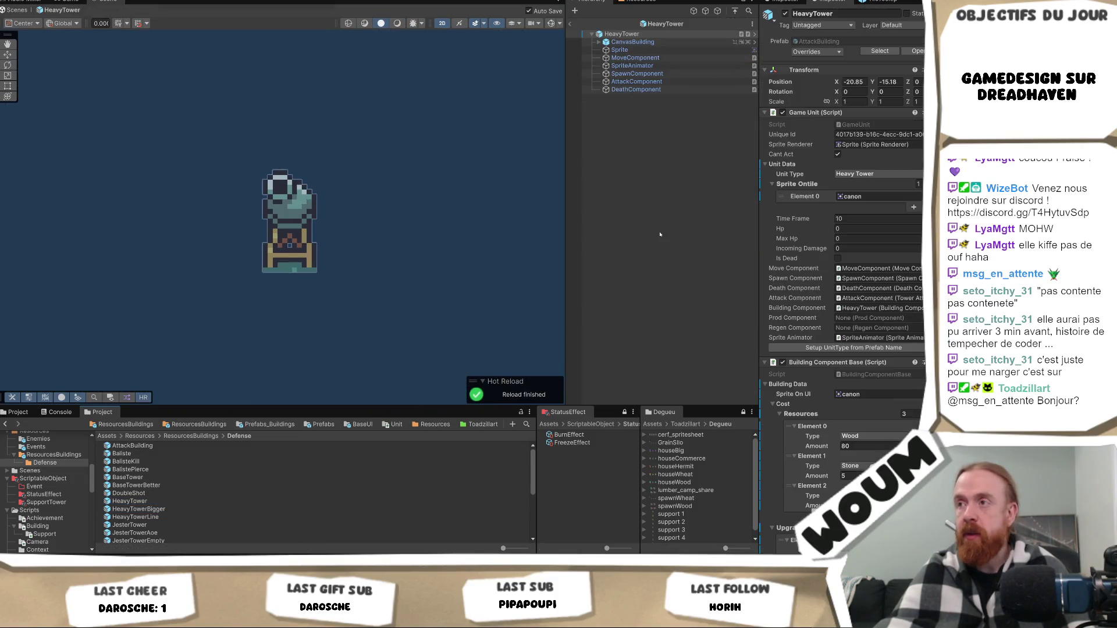
pyautogui.click(634, 82)
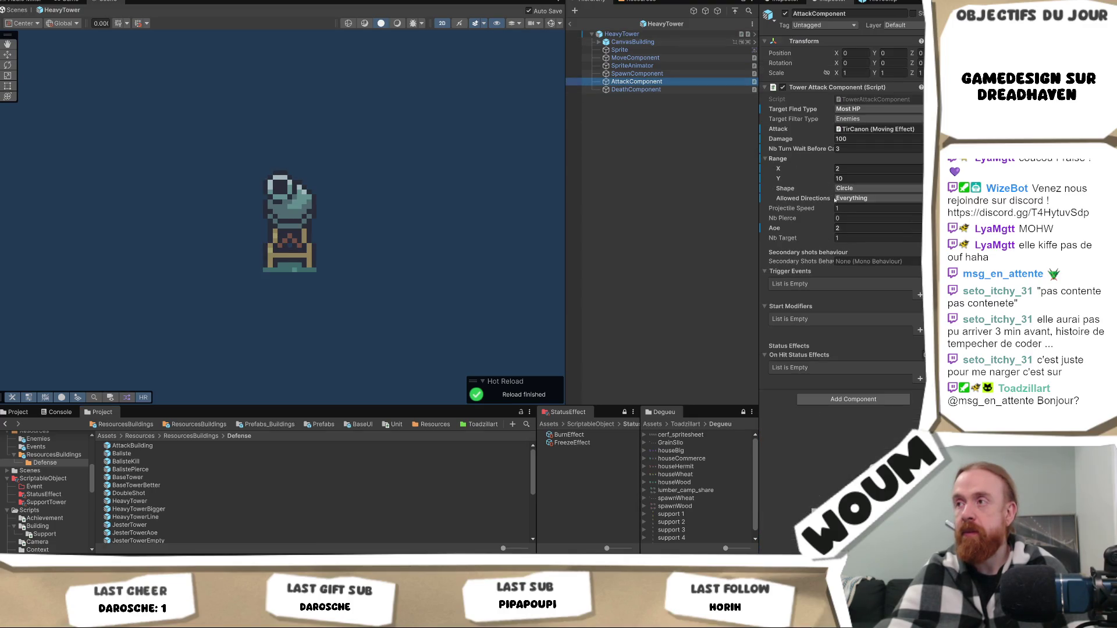
pyautogui.hotkey('alt', 'Tab')
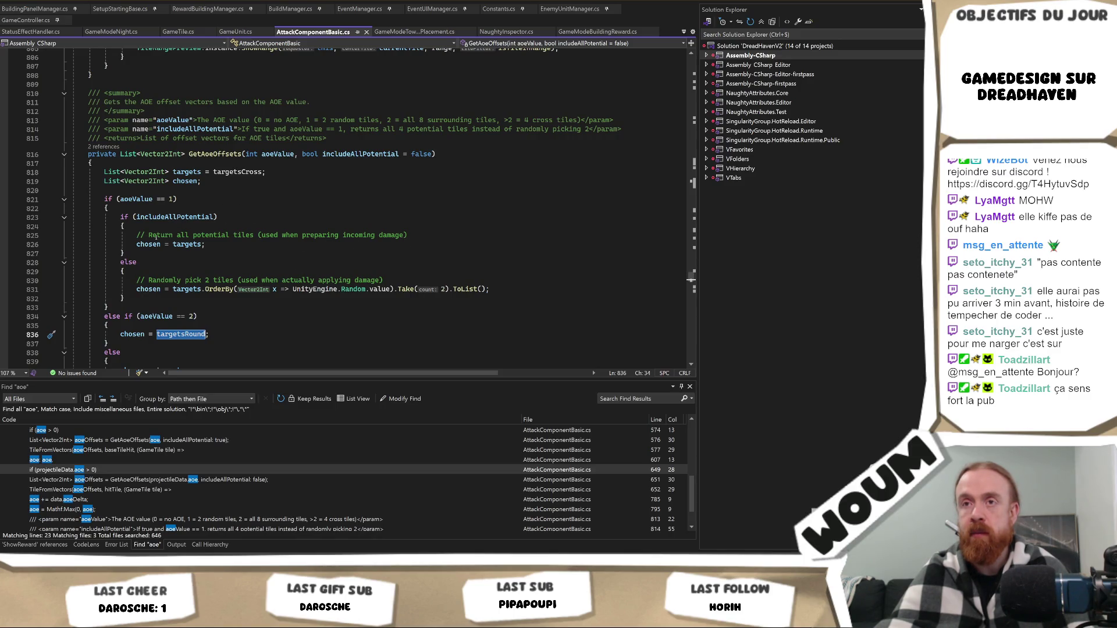
pyautogui.doubleClick(175, 217)
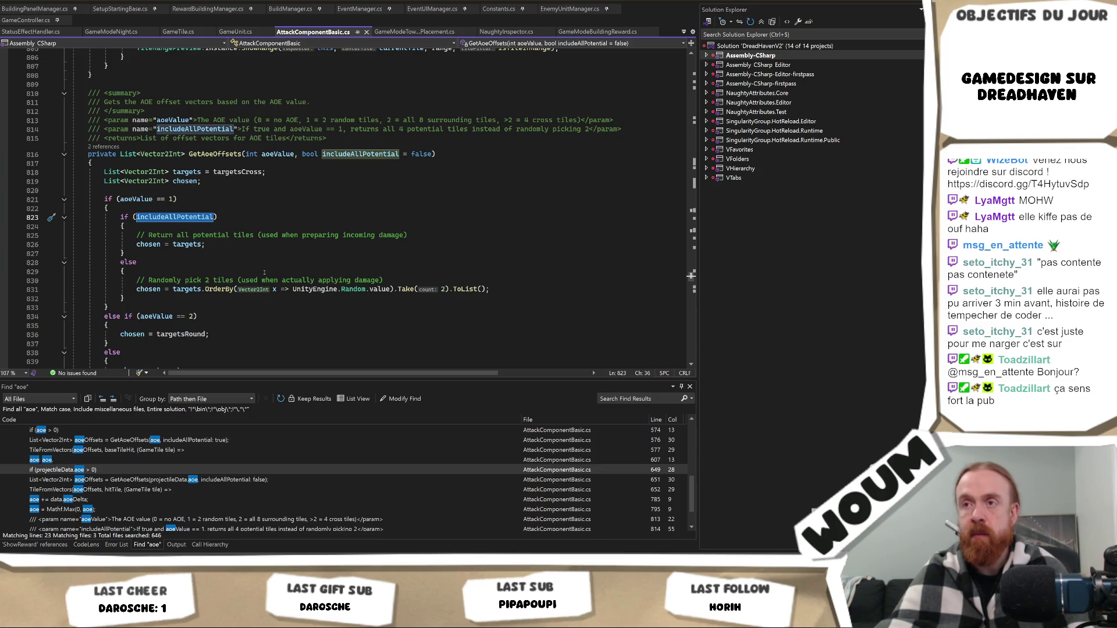
pyautogui.scroll(-1, 264, 272)
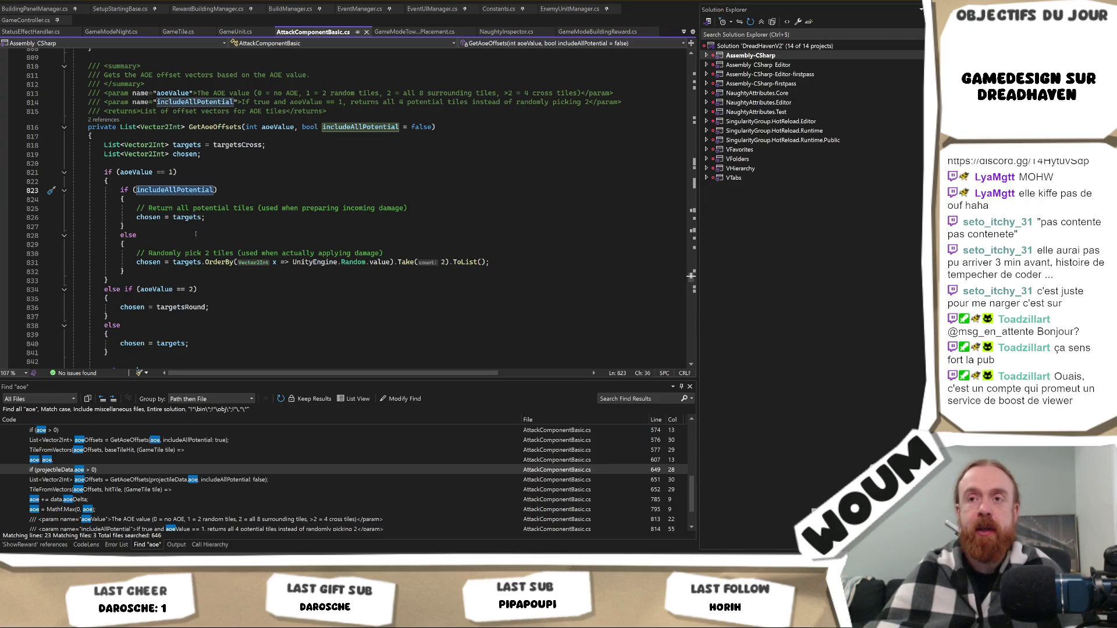
pyautogui.click(207, 290)
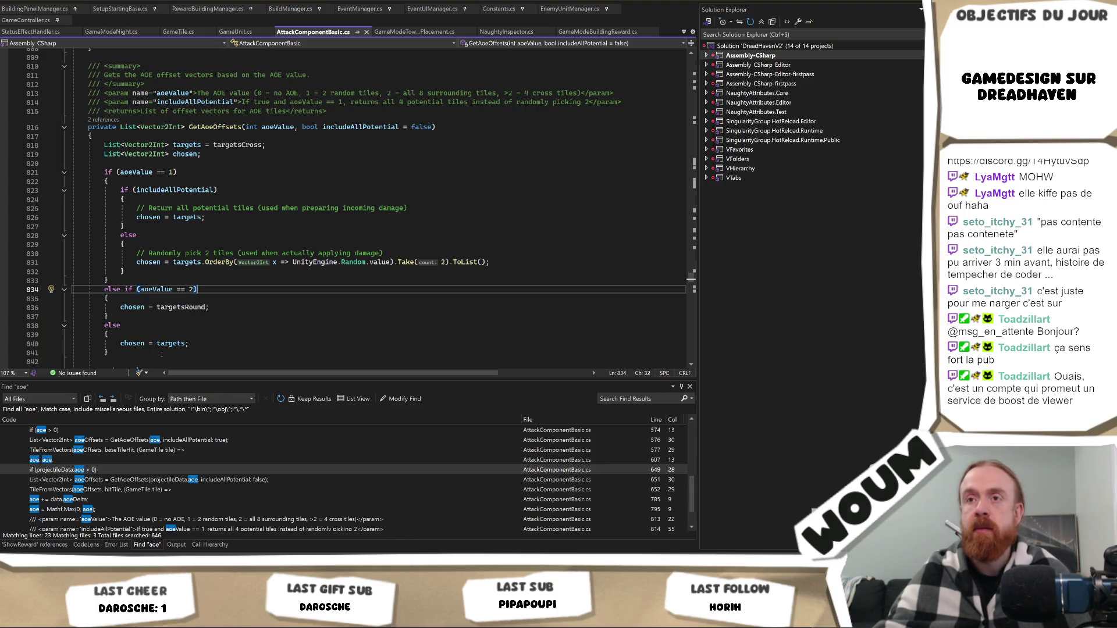
# Select targetsRound and highlight every use of the targets variable.
pyautogui.doubleClick(181, 307)
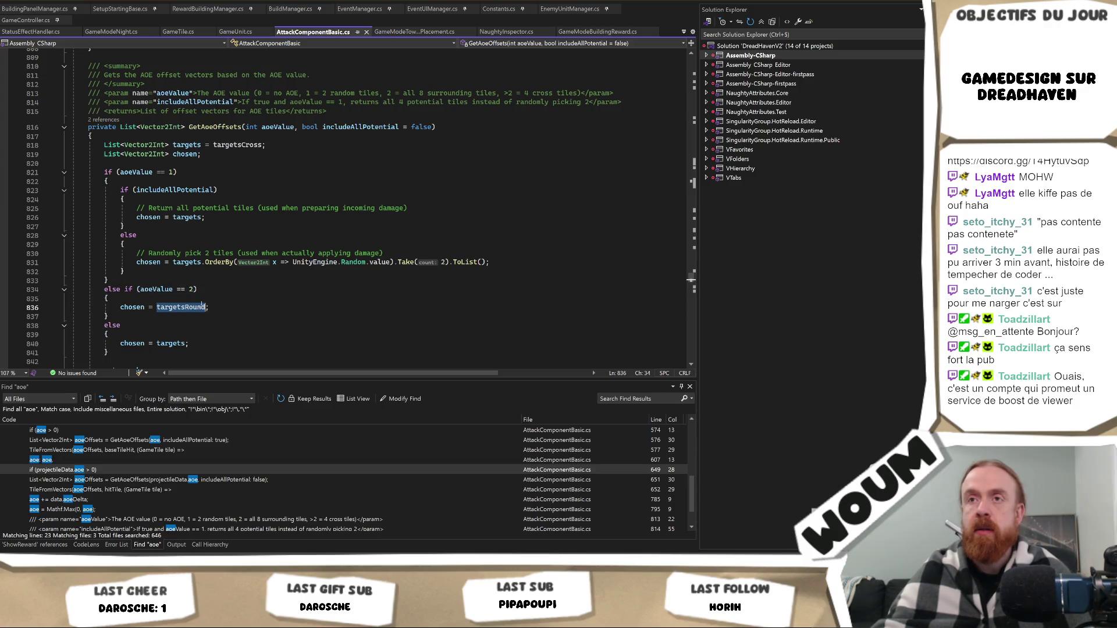
pyautogui.click(200, 145)
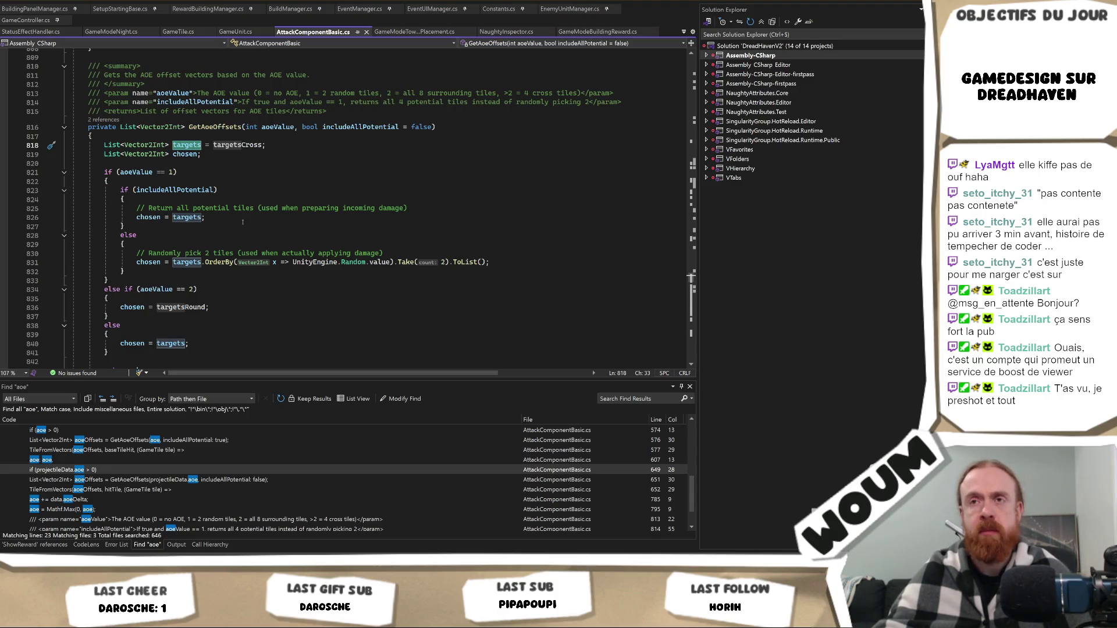
pyautogui.scroll(-1, 243, 222)
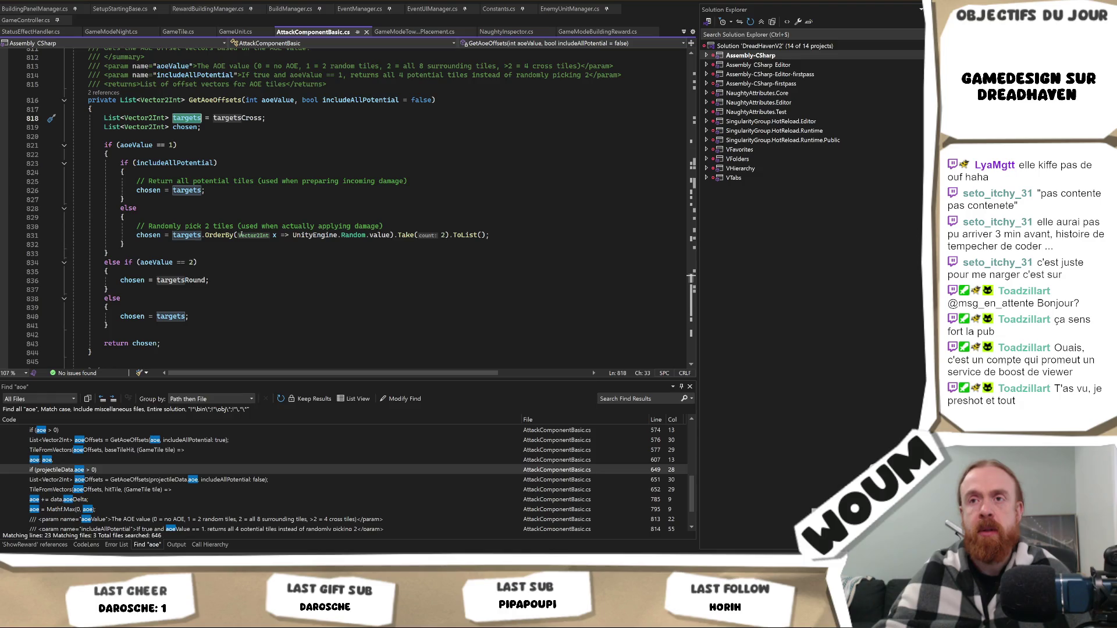
pyautogui.scroll(1, 243, 236)
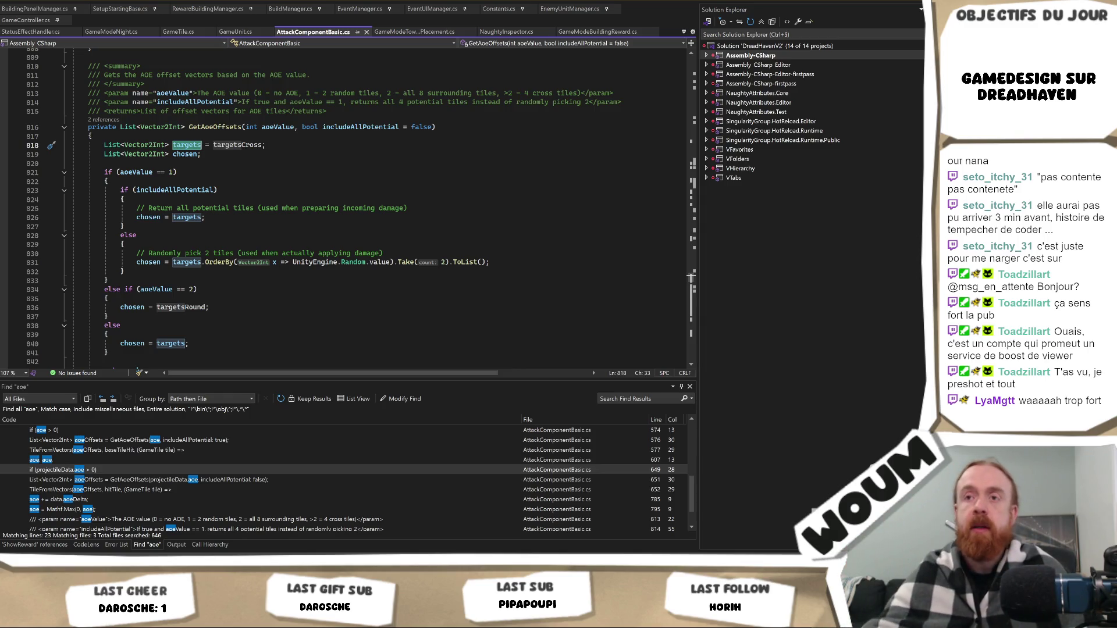
# Go to the targetsRound definition from the aoeValue == 2 branch.
pyautogui.scroll(-2, 335, 230)
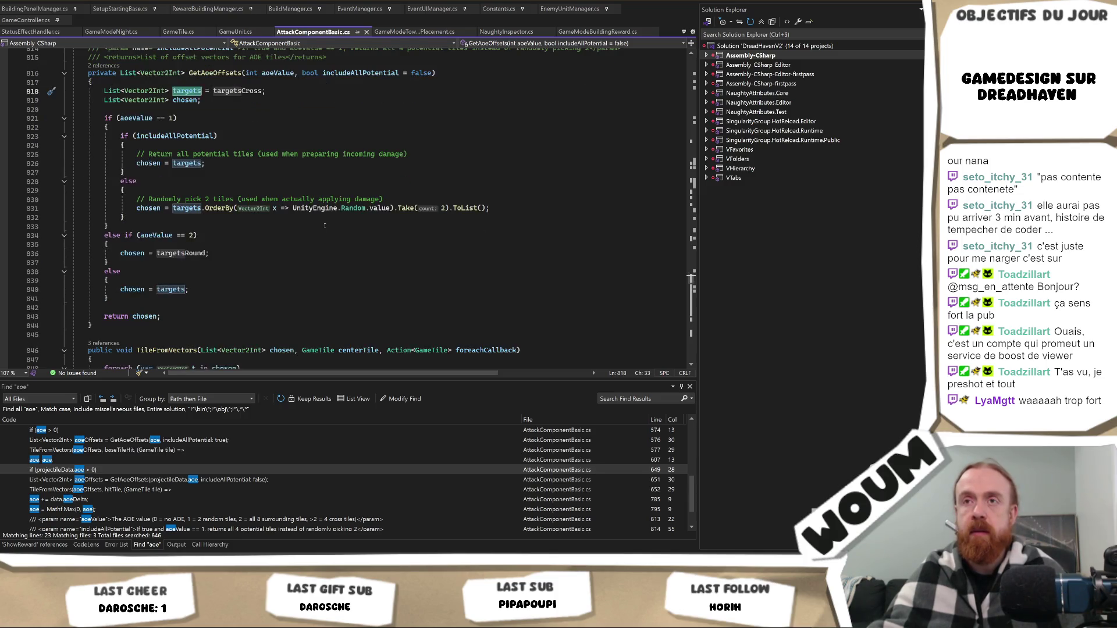
pyautogui.scroll(2, 326, 227)
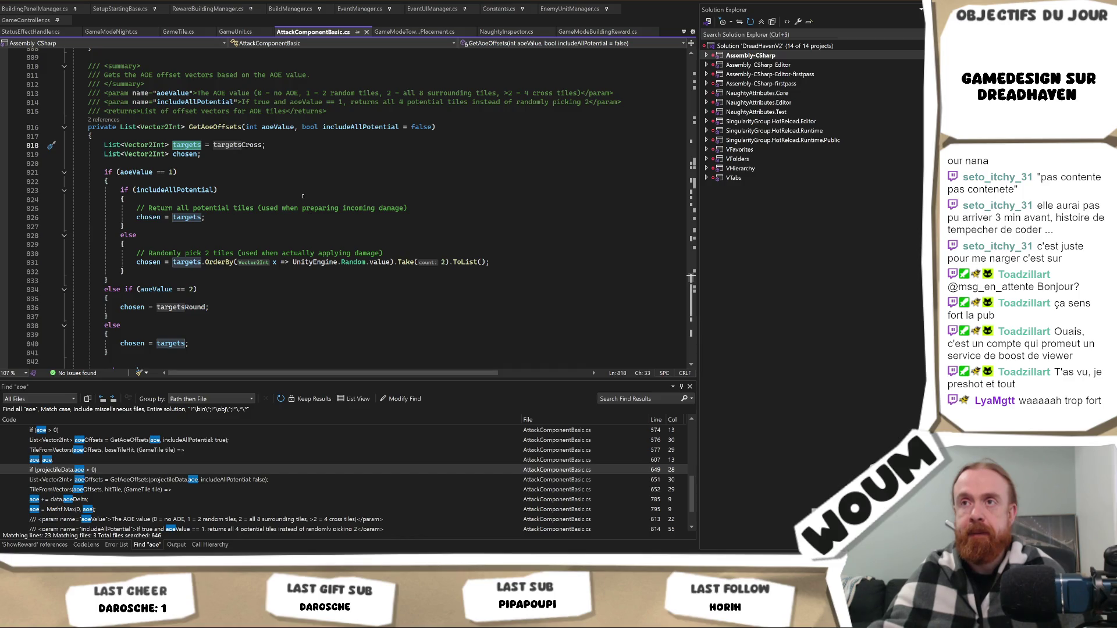
pyautogui.doubleClick(175, 307)
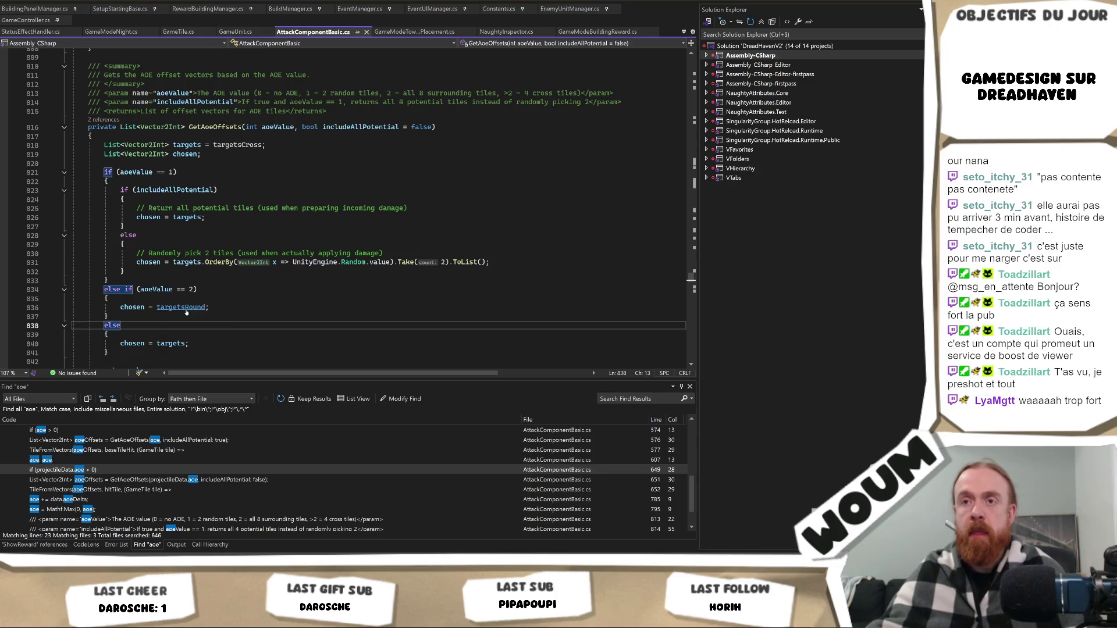
pyautogui.press('F12')
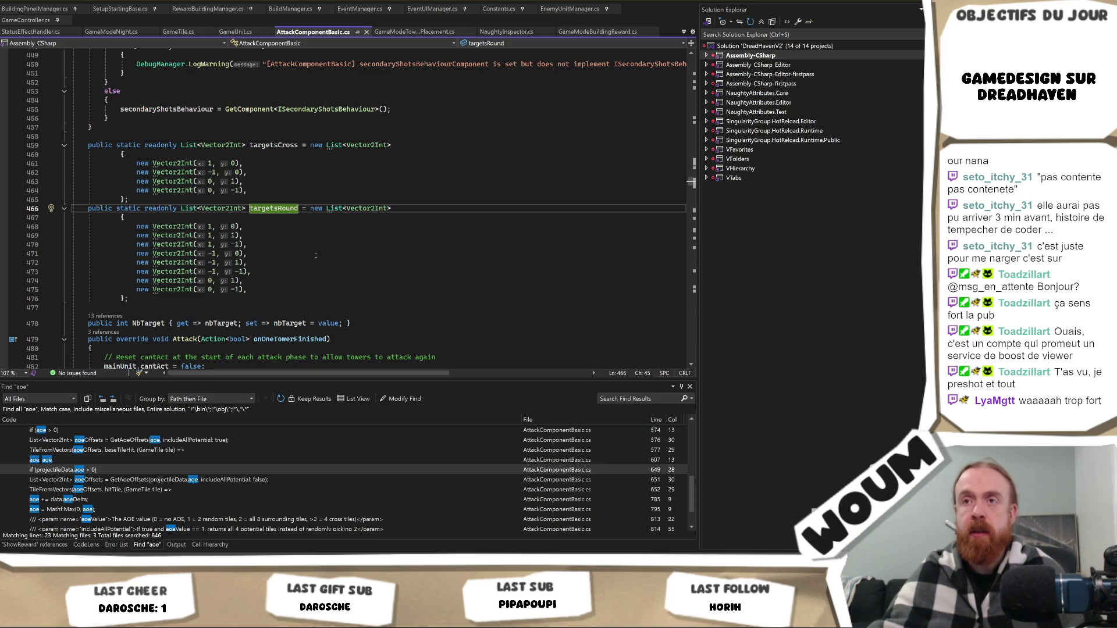
# Review targetsRound's eight surrounding-tile offsets, then switch to the Unity editor's HeavyTower prefab.
pyautogui.scroll(-8, 315, 255)
pyautogui.scroll(5, 320, 255)
pyautogui.moveTo(320, 256)
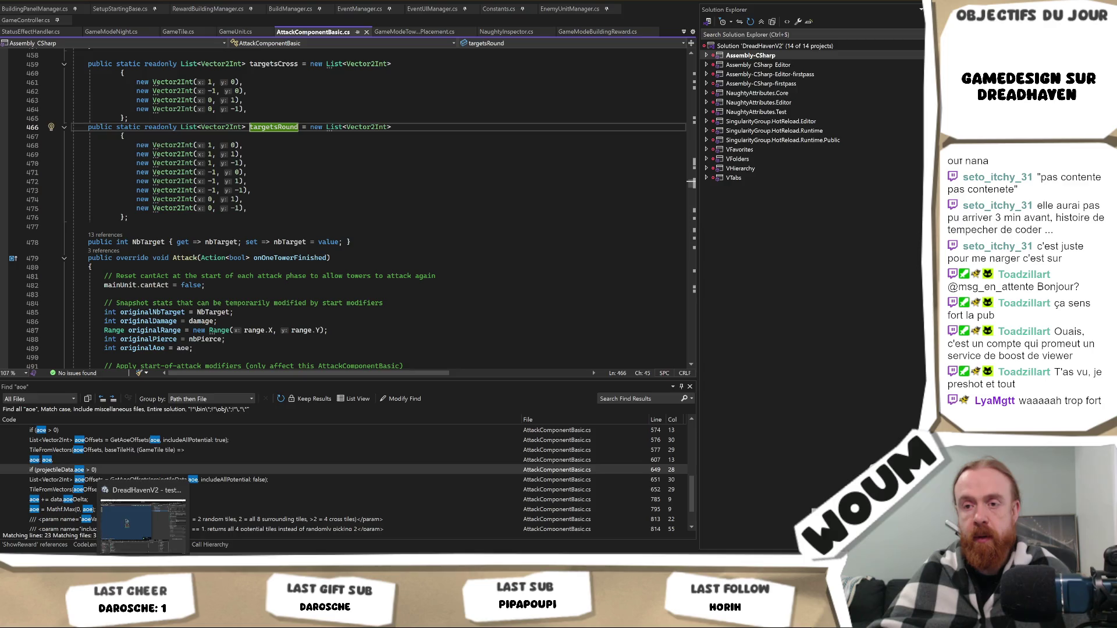
pyautogui.hotkey('alt', 'Tab')
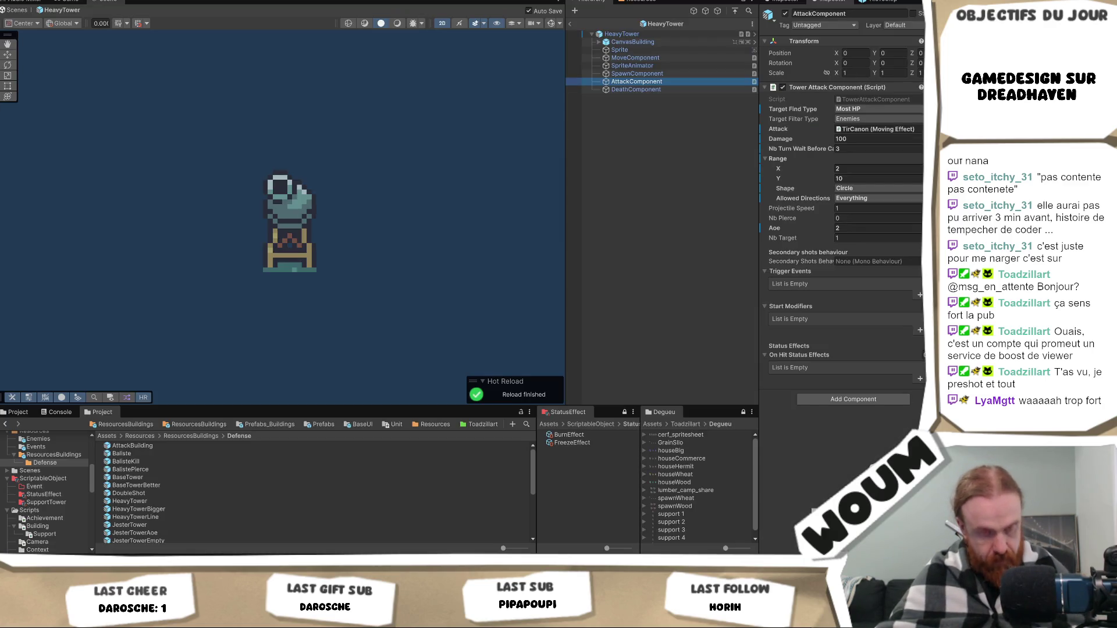
pyautogui.moveTo(187, 617)
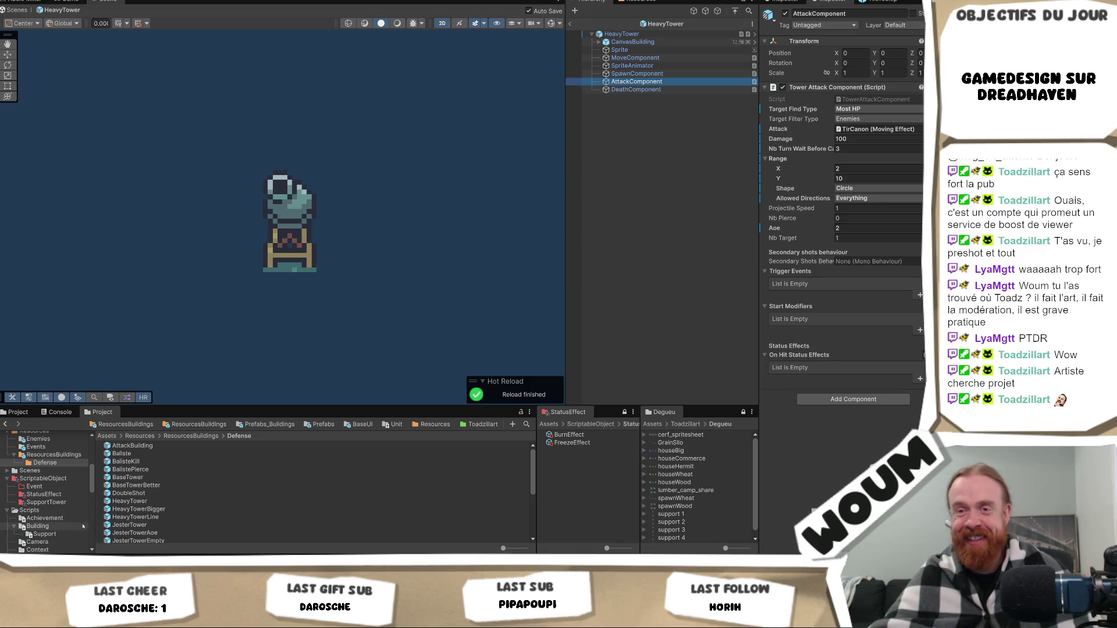
# Select HeavyTowerBigger and its attack component, then inspect the HeavyTower root's Game Unit and cost data.
pyautogui.click(149, 511)
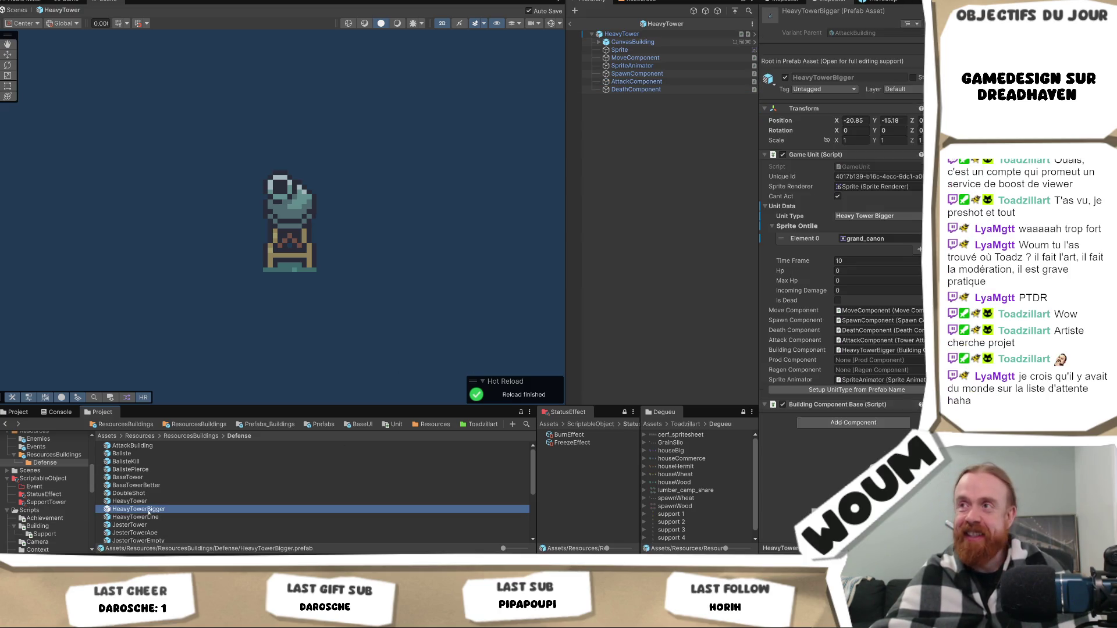
pyautogui.click(636, 81)
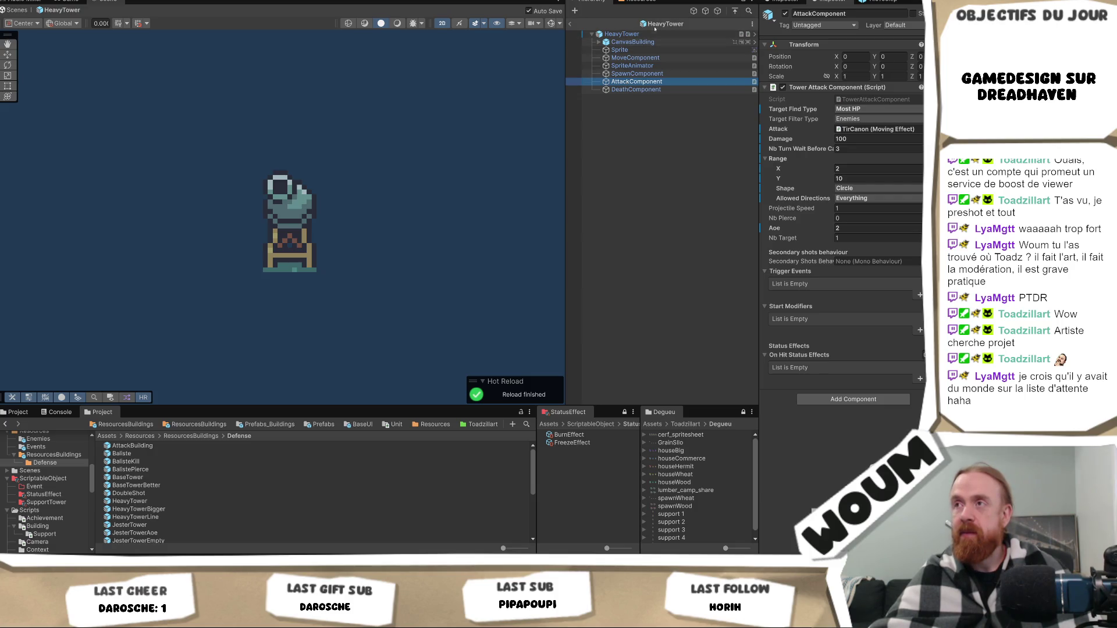
pyautogui.click(650, 35)
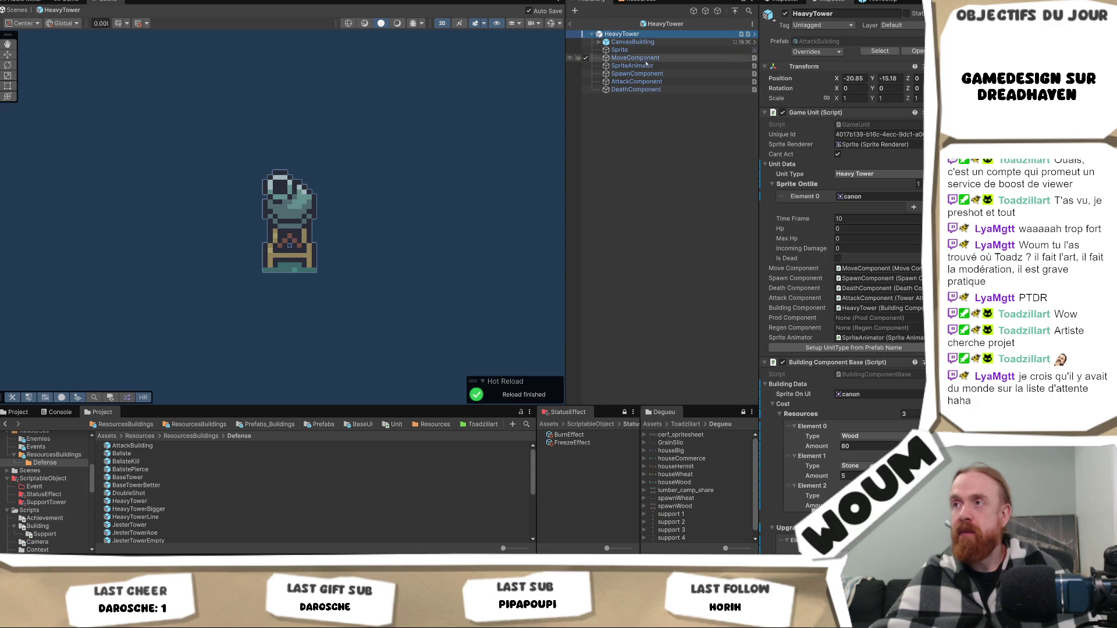